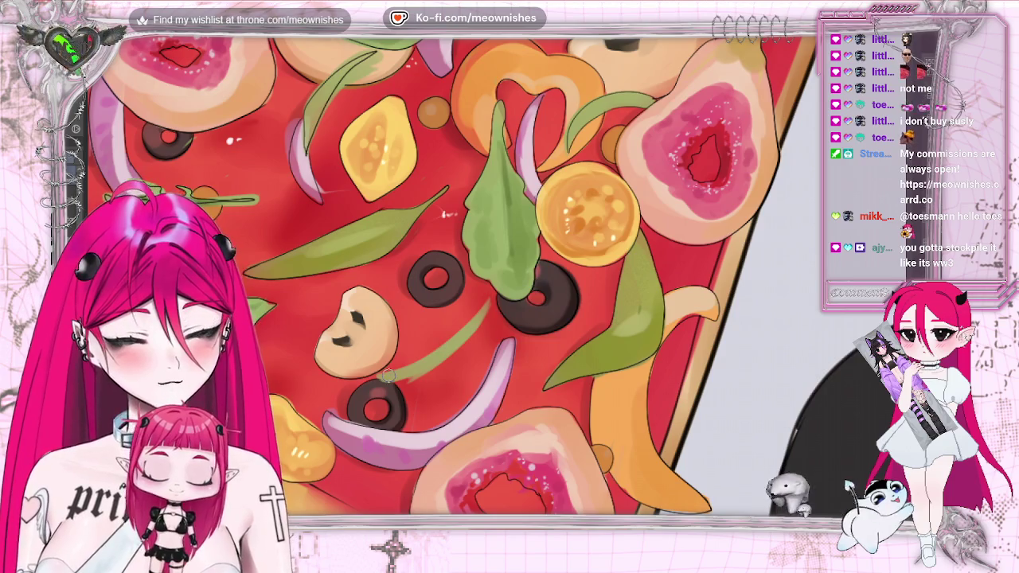
Darken part of the thin green stroke among the toppings, then zoom out to the whole illustration and back in.
{"action": "left_click_drag", "start_coordinate": [406, 371], "coordinate": [480, 311]}
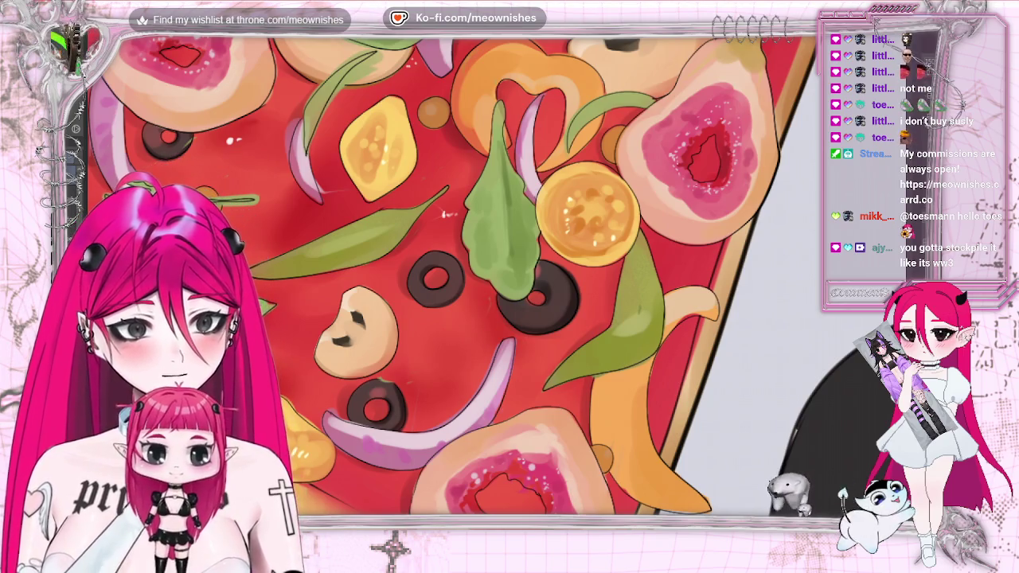
{"action": "key", "text": "ctrl+0"}
{"action": "scroll", "coordinate": [576, 334], "scroll_direction": "down", "scroll_amount": 1}
{"action": "scroll", "coordinate": [576, 334], "scroll_direction": "up", "scroll_amount": 1}
{"action": "scroll", "coordinate": [576, 334], "scroll_direction": "up", "scroll_amount": 1}
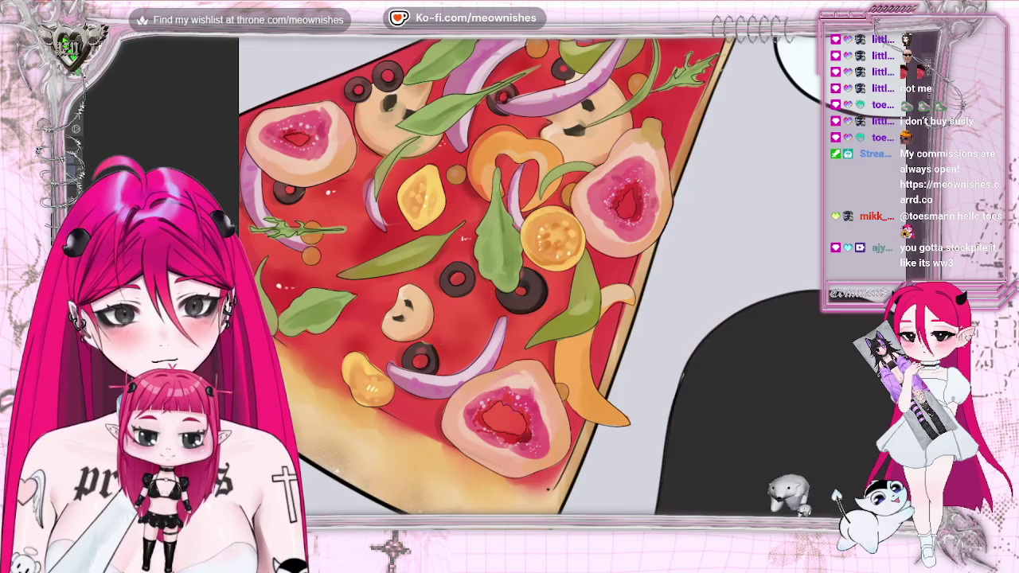
{"action": "scroll", "coordinate": [576, 334], "scroll_direction": "up", "scroll_amount": 1}
{"action": "scroll", "coordinate": [577, 334], "scroll_direction": "down", "scroll_amount": 2}
{"action": "scroll", "coordinate": [576, 334], "scroll_direction": "down", "scroll_amount": 2}
{"action": "scroll", "coordinate": [576, 334], "scroll_direction": "down", "scroll_amount": 1}
{"action": "scroll", "coordinate": [485, 287], "scroll_direction": "up", "scroll_amount": 2}
{"action": "scroll", "coordinate": [486, 287], "scroll_direction": "up", "scroll_amount": 1}
{"action": "scroll", "coordinate": [485, 286], "scroll_direction": "up", "scroll_amount": 1}
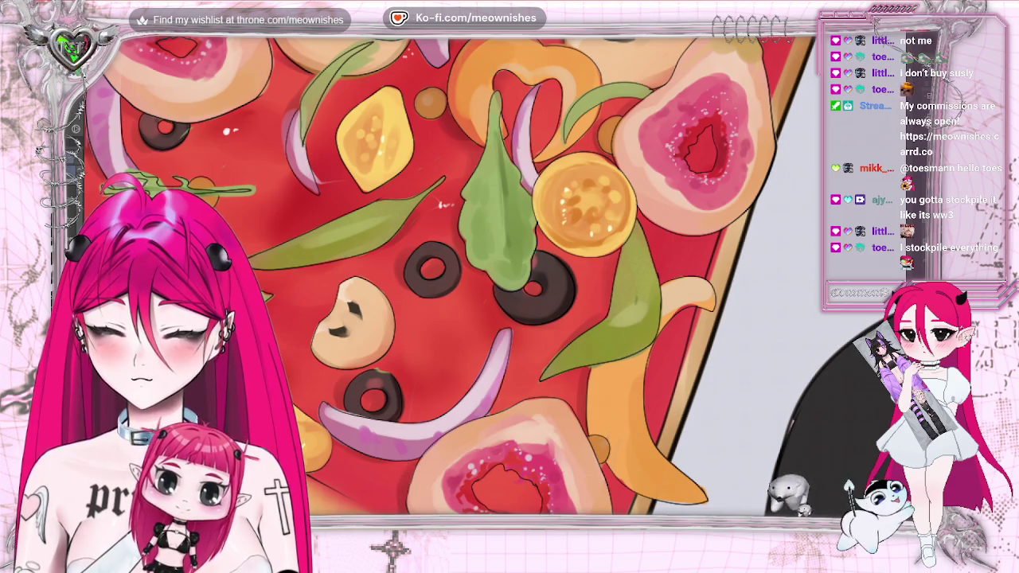
{"action": "scroll", "coordinate": [509, 274], "scroll_direction": "left", "scroll_amount": 5}
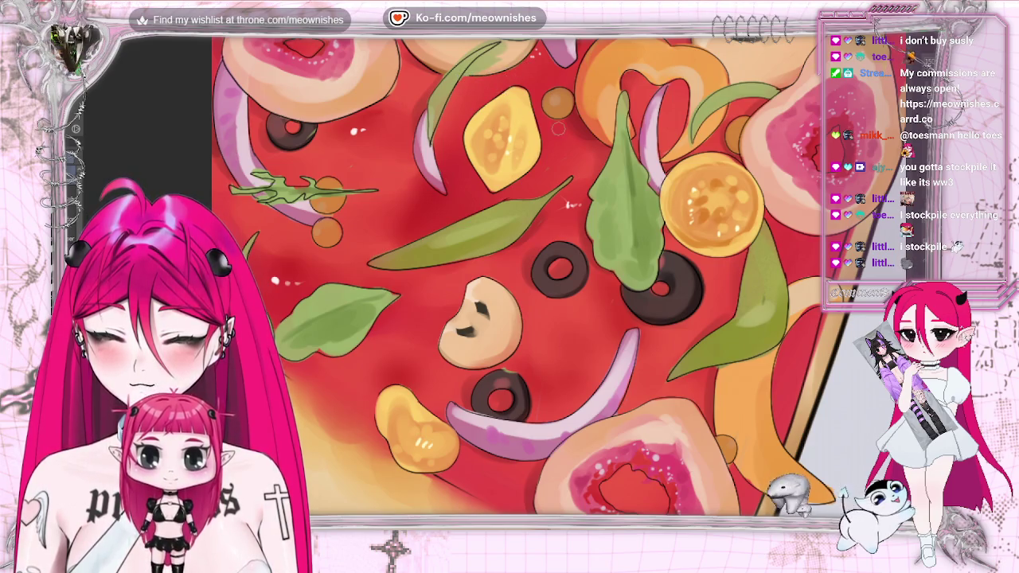
{"action": "scroll", "coordinate": [517, 279], "scroll_direction": "up", "scroll_amount": 5}
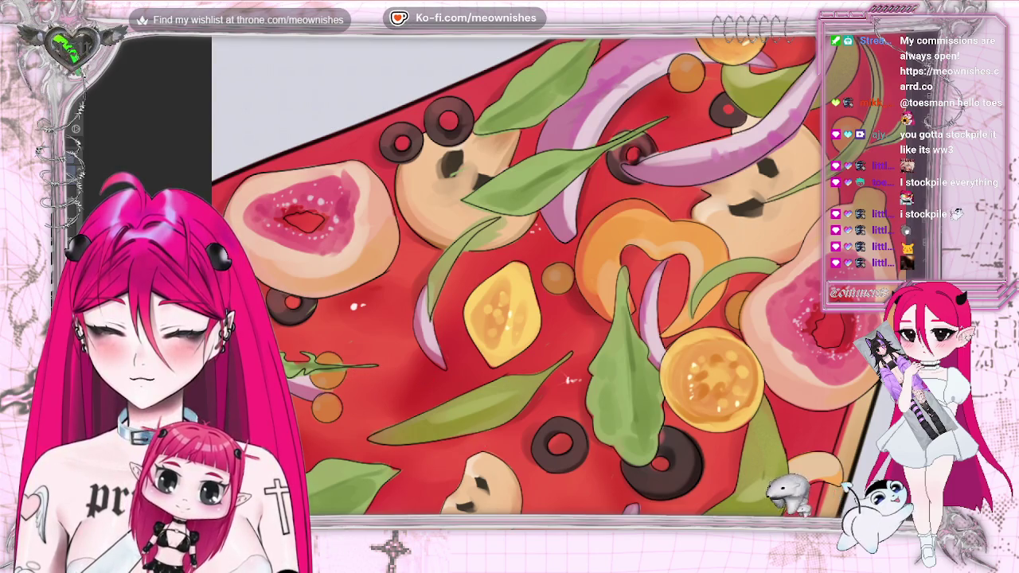
{"action": "left_click_drag", "start_coordinate": [570, 380], "coordinate": [267, 380]}
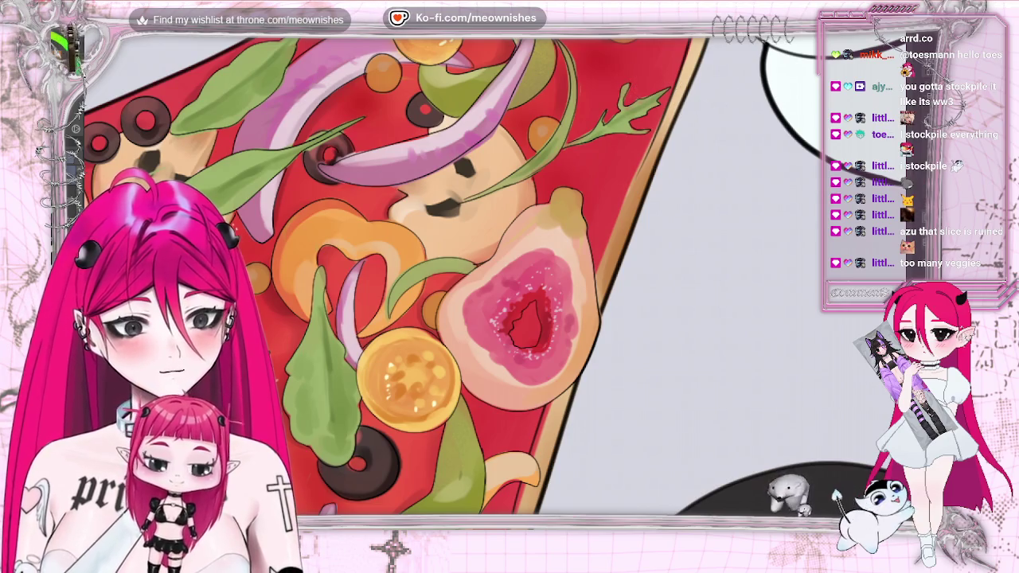
{"action": "scroll", "coordinate": [478, 278], "scroll_direction": "up", "scroll_amount": 5}
{"action": "scroll", "coordinate": [570, 255], "scroll_direction": "up", "scroll_amount": 1}
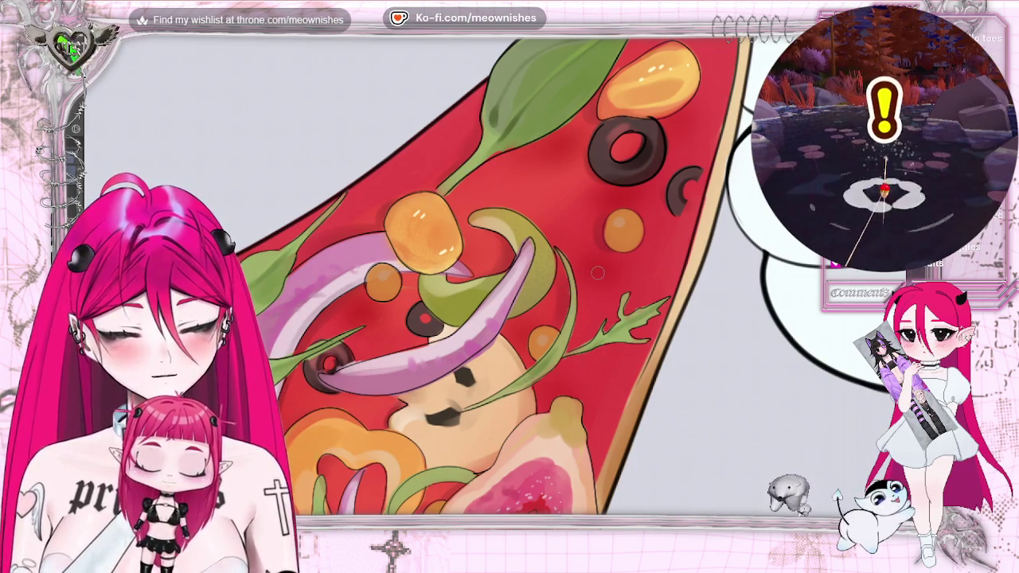
{"action": "scroll", "coordinate": [567, 305], "scroll_direction": "up", "scroll_amount": 3}
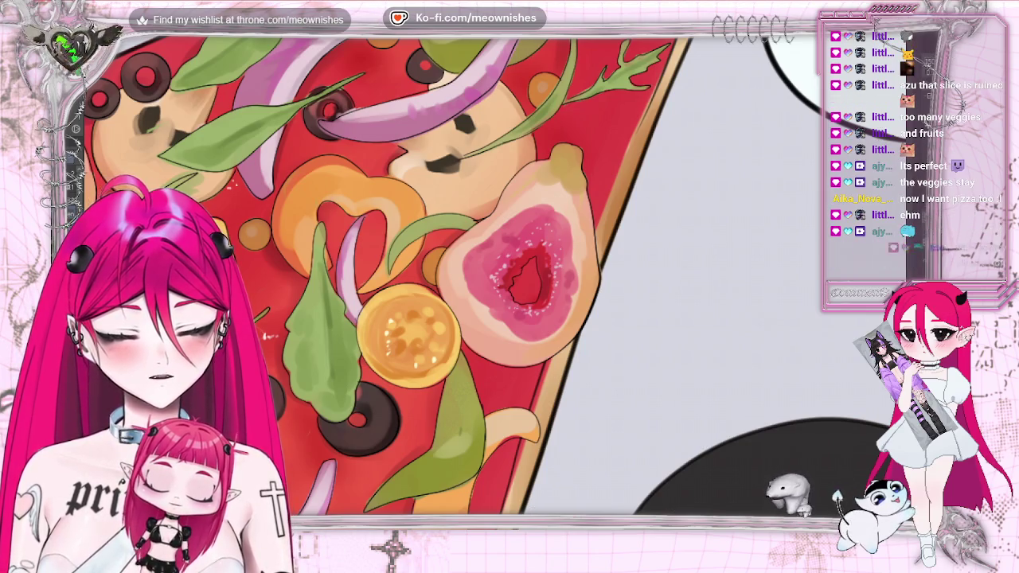
{"action": "scroll", "coordinate": [285, 96], "scroll_direction": "down", "scroll_amount": 3}
{"action": "scroll", "coordinate": [285, 96], "scroll_direction": "up", "scroll_amount": 3}
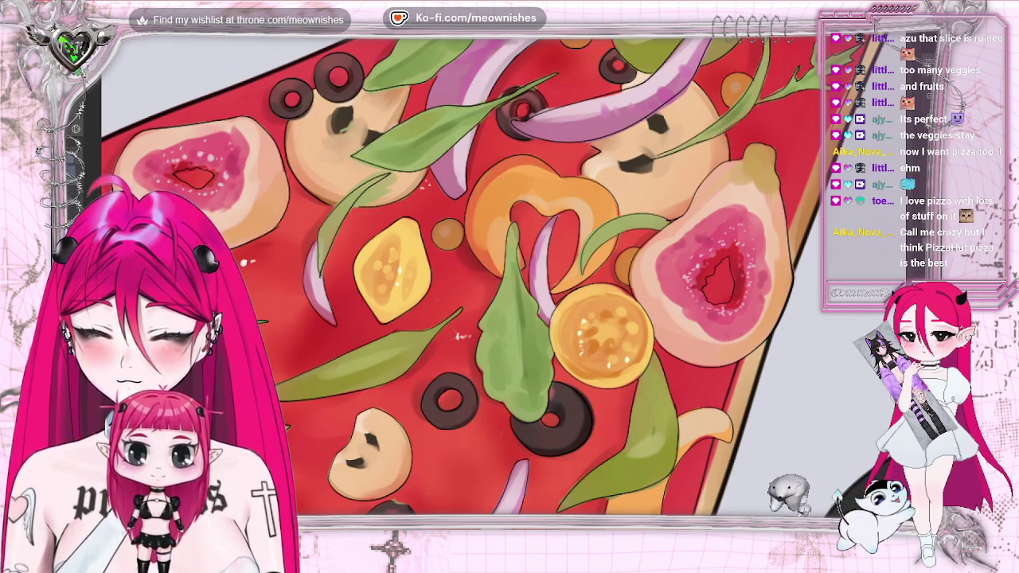
{"action": "left_click_drag", "start_coordinate": [342, 123], "coordinate": [341, 116]}
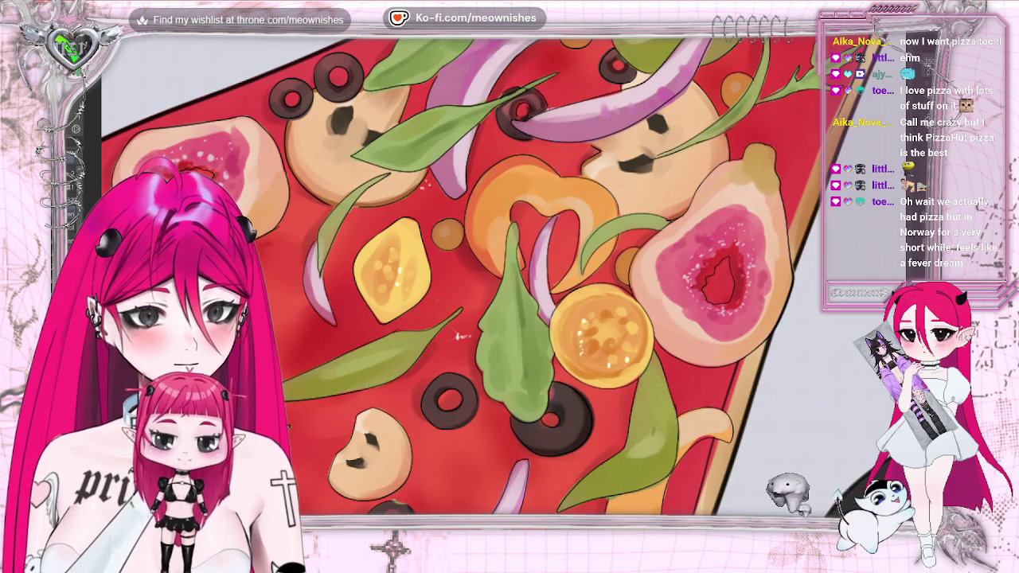
Mirror the view to check the drawing, then zoom out over the whole slice and back in on the fig.
{"action": "key", "text": "h"}
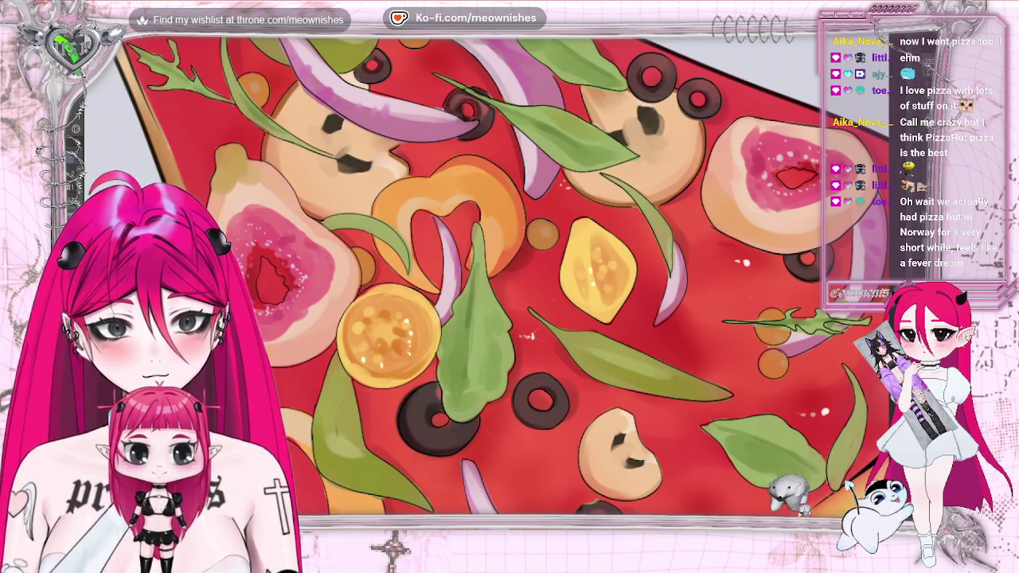
{"action": "scroll", "coordinate": [509, 274], "scroll_direction": "down", "scroll_amount": 1}
{"action": "scroll", "coordinate": [509, 275], "scroll_direction": "down", "scroll_amount": 4}
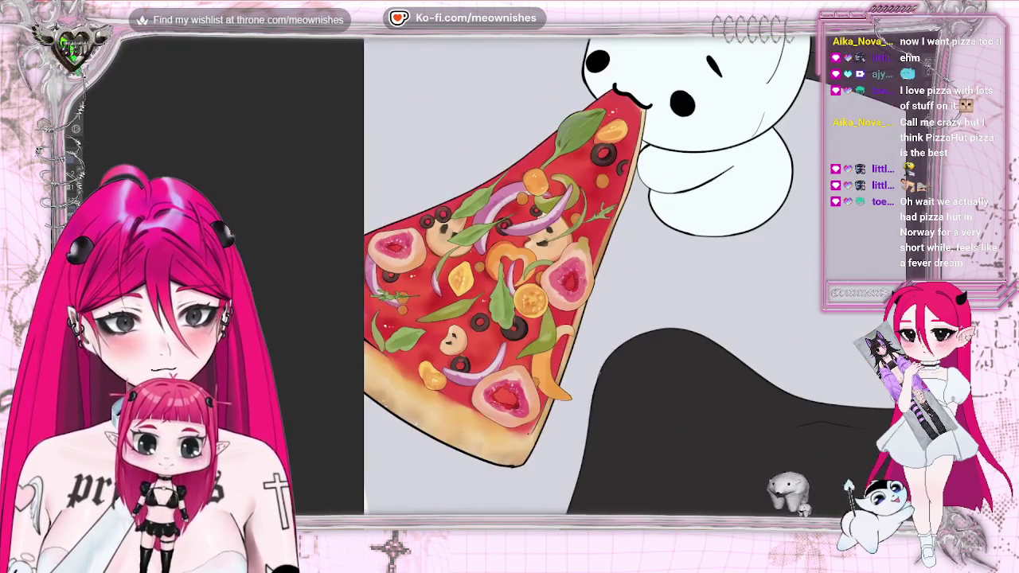
{"action": "scroll", "coordinate": [509, 275], "scroll_direction": "down", "scroll_amount": 1}
{"action": "scroll", "coordinate": [509, 275], "scroll_direction": "up", "scroll_amount": 3}
{"action": "scroll", "coordinate": [509, 274], "scroll_direction": "up", "scroll_amount": 2}
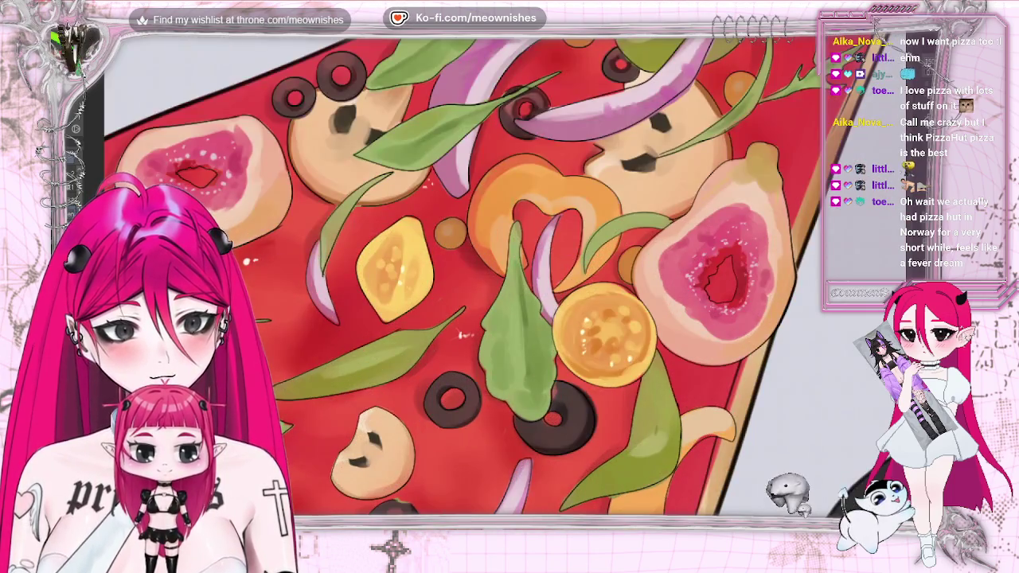
{"action": "scroll", "coordinate": [341, 188], "scroll_direction": "down", "scroll_amount": 3}
{"action": "scroll", "coordinate": [341, 189], "scroll_direction": "down", "scroll_amount": 3}
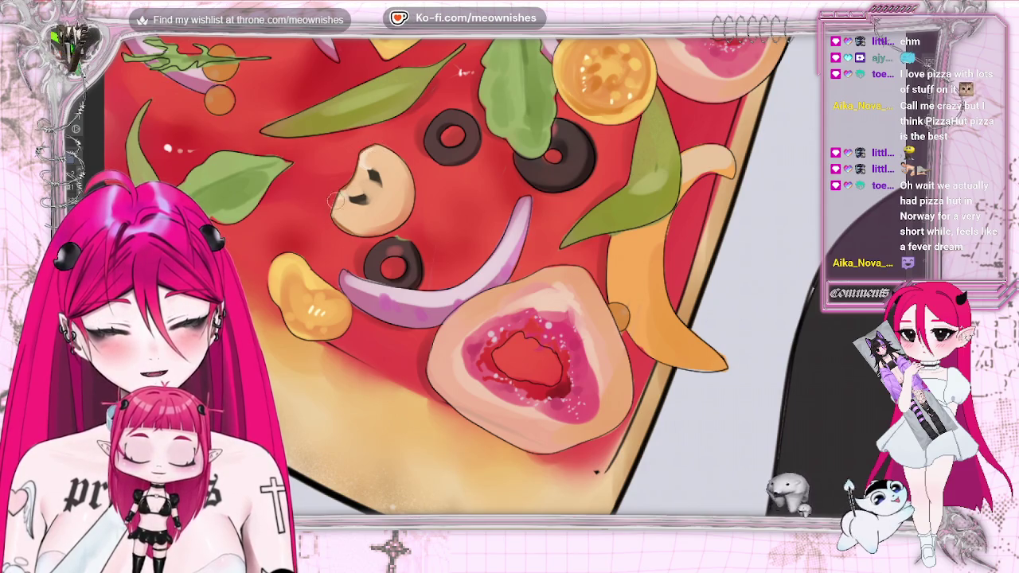
{"action": "key", "text": "ctrl+minus"}
{"action": "key", "text": "ctrl+minus"}
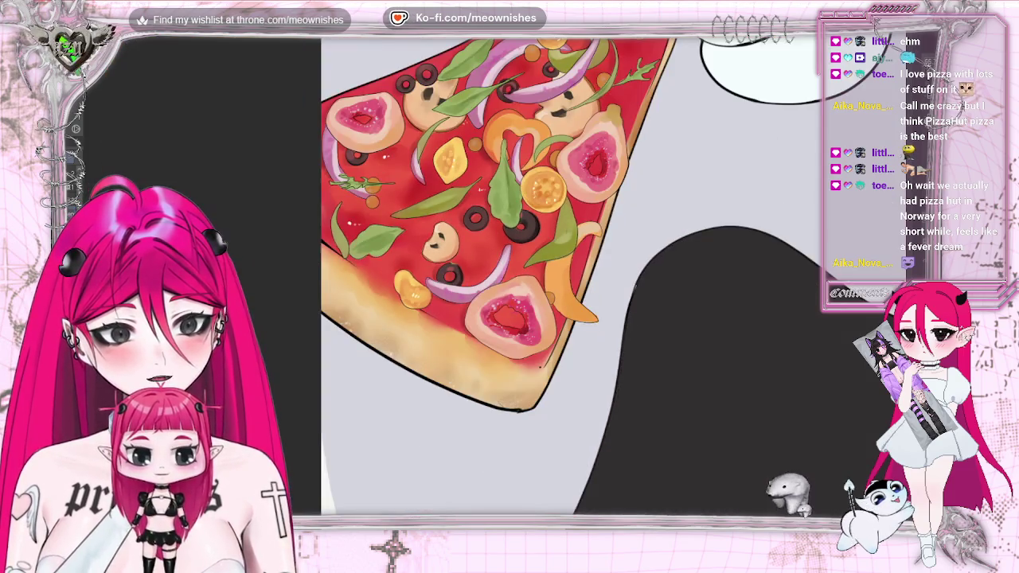
{"action": "key", "text": "ctrl+plus"}
{"action": "key", "text": "ctrl+plus"}
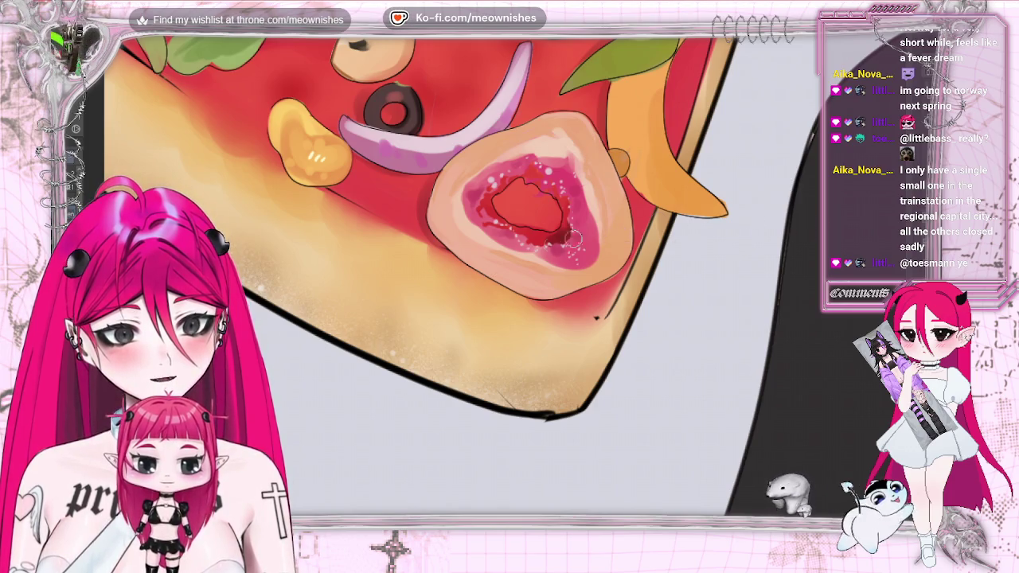
Scroll the view up over the fig slice near the crust's edge.
{"action": "scroll", "coordinate": [452, 279], "scroll_direction": "up", "scroll_amount": 4}
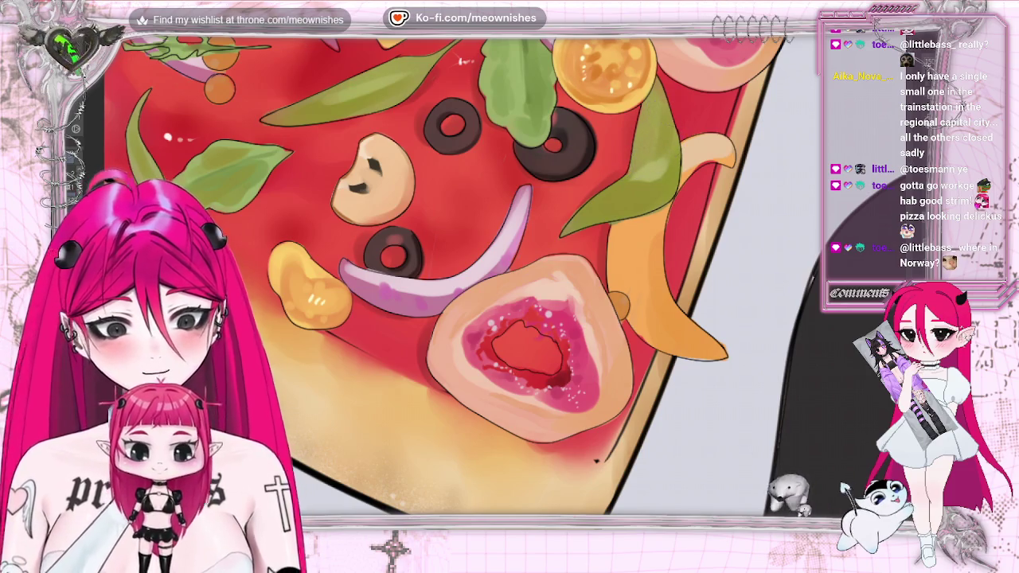
Pan up to shade the onions, olives, mushroom, leaves and peppers, then pan back down.
{"action": "scroll", "coordinate": [461, 275], "scroll_direction": "up", "scroll_amount": 3}
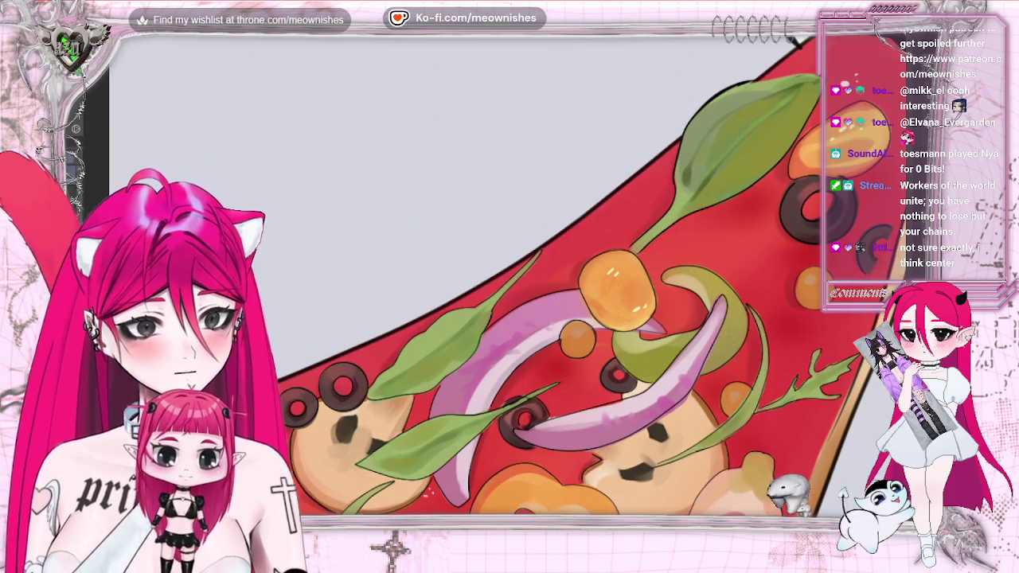
{"action": "scroll", "coordinate": [509, 279], "scroll_direction": "down", "scroll_amount": 3}
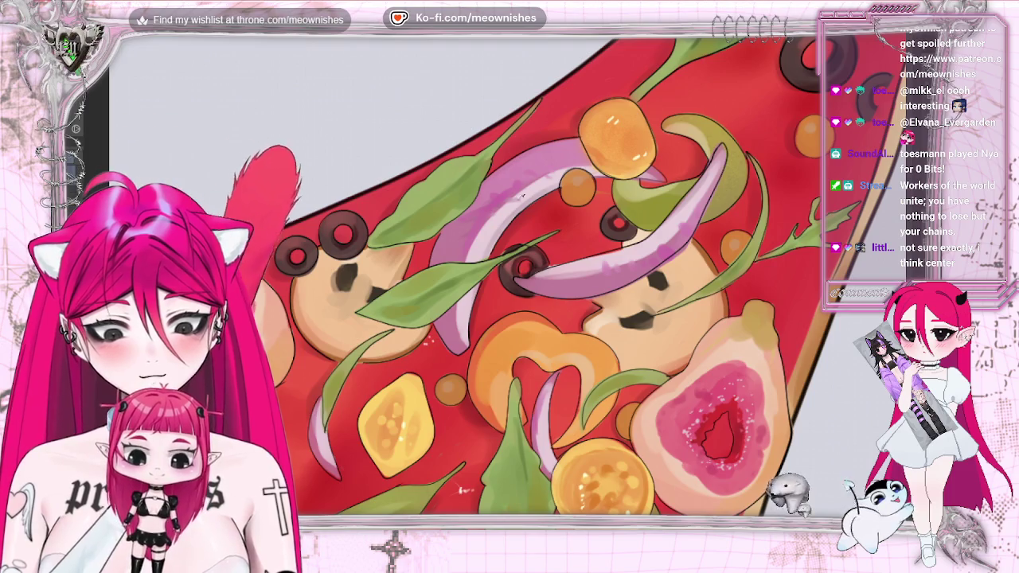
Enlarge the brush with ] to paint the toppings, then fit the whole slice in view.
{"action": "key", "text": "bracketright"}
{"action": "key", "text": "bracketright"}
{"action": "key", "text": "bracketright"}
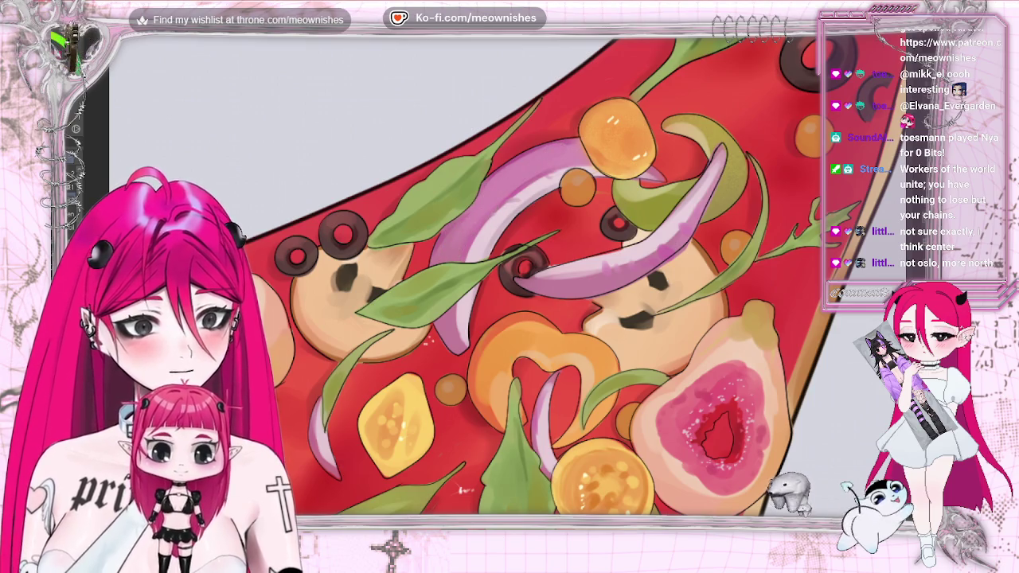
{"action": "key", "text": "ctrl+0"}
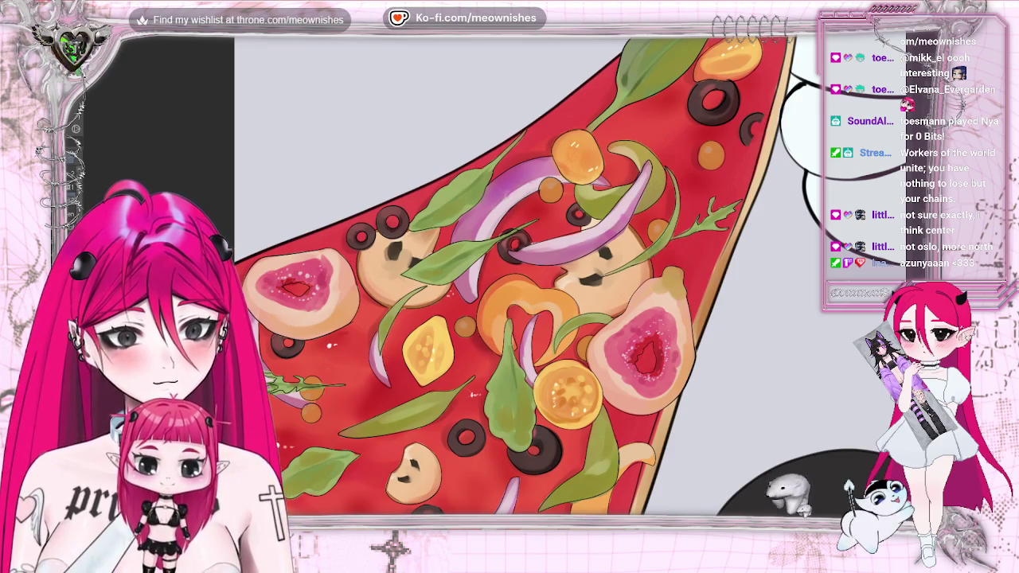
Mirror the canvas to check composition, flip it back, and glance at the whole pizza and cat.
{"action": "key", "text": "h"}
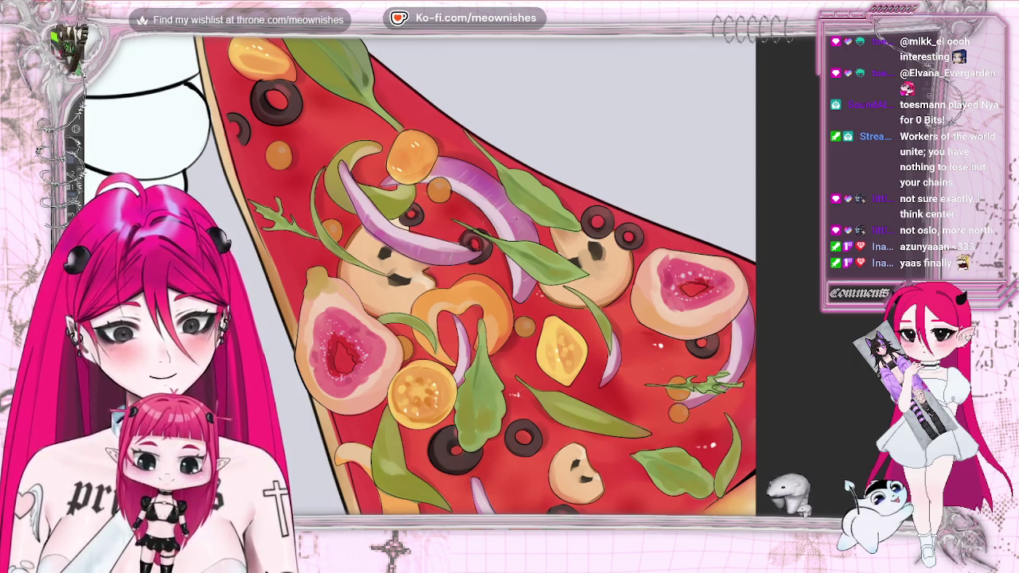
{"action": "key", "text": "h"}
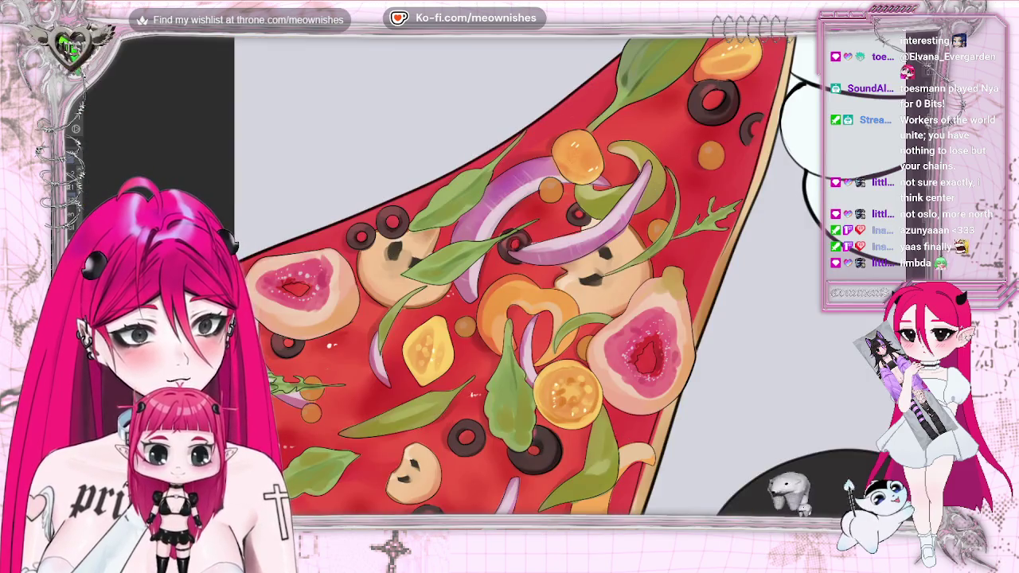
{"action": "key", "text": "ctrl+0"}
{"action": "key", "text": "h"}
{"action": "key", "text": "h"}
{"action": "key", "text": "ctrl+alt+0"}
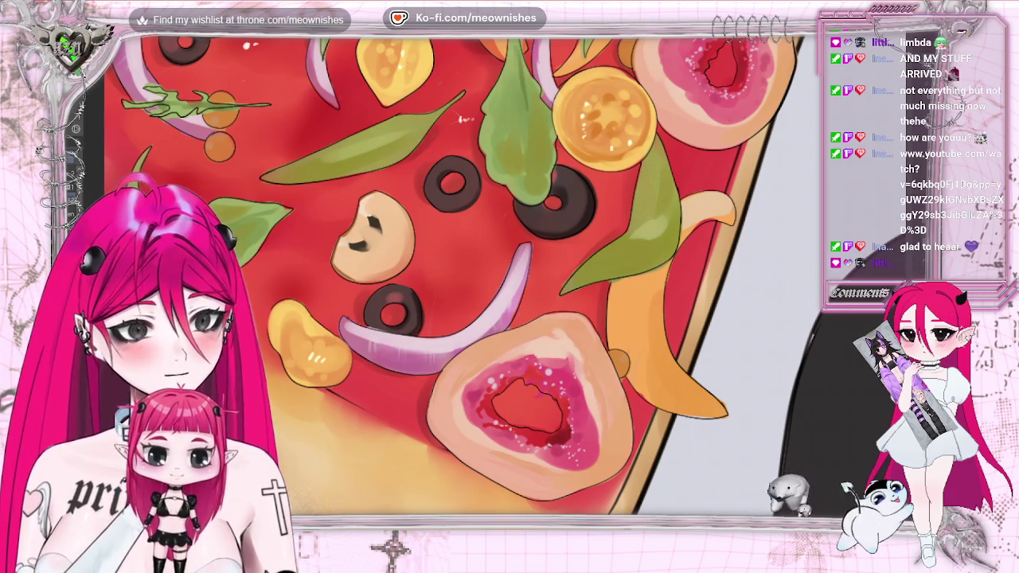
Zoom out to check the whole slice, then zoom back in and scroll across the toppings.
{"action": "key", "text": "ctrl+minus"}
{"action": "key", "text": "ctrl+plus"}
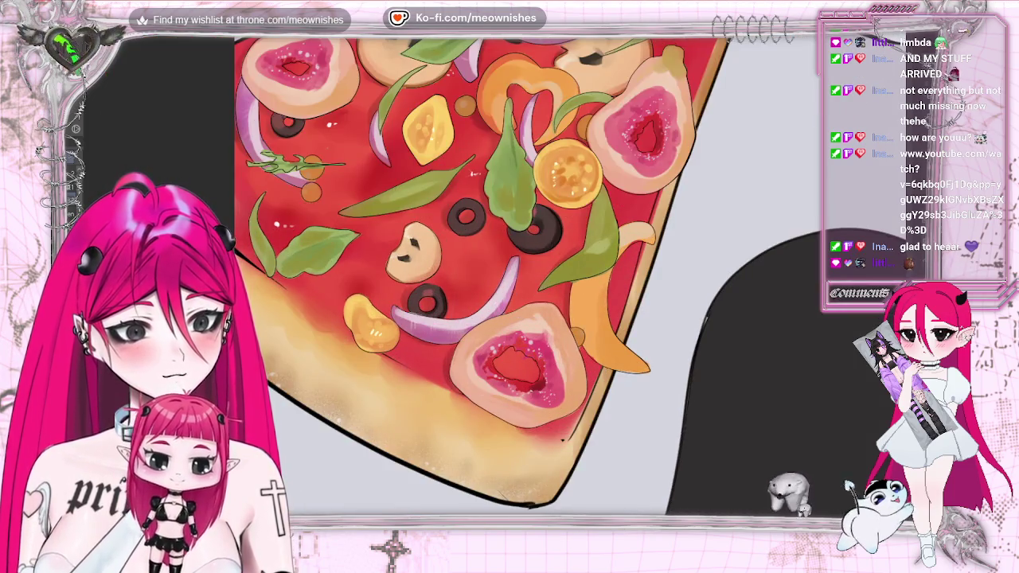
{"action": "scroll", "coordinate": [525, 274], "scroll_direction": "up", "scroll_amount": 2}
{"action": "scroll", "coordinate": [526, 274], "scroll_direction": "up", "scroll_amount": 2}
{"action": "scroll", "coordinate": [526, 275], "scroll_direction": "up", "scroll_amount": 2}
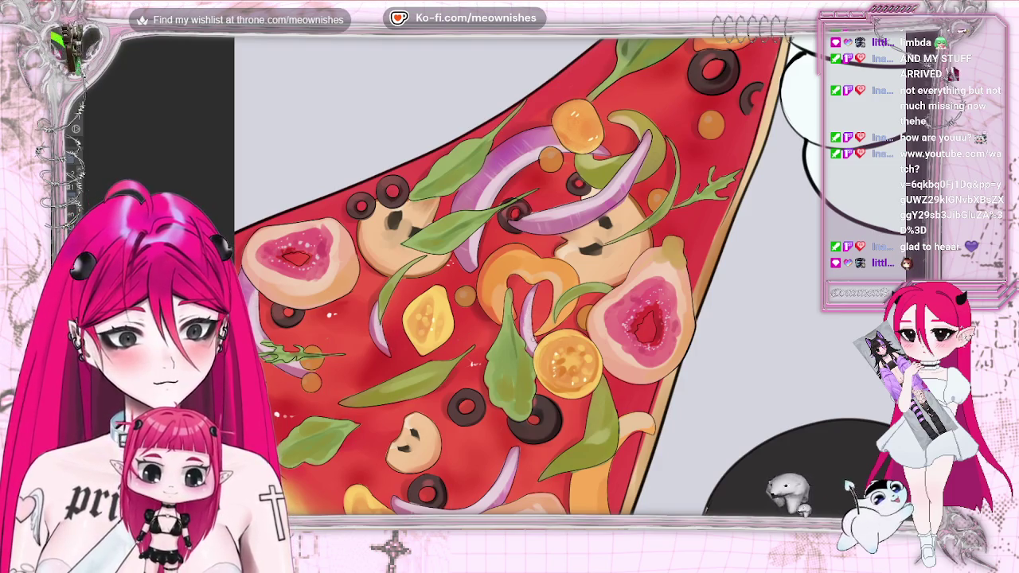
{"action": "scroll", "coordinate": [525, 278], "scroll_direction": "down", "scroll_amount": 5}
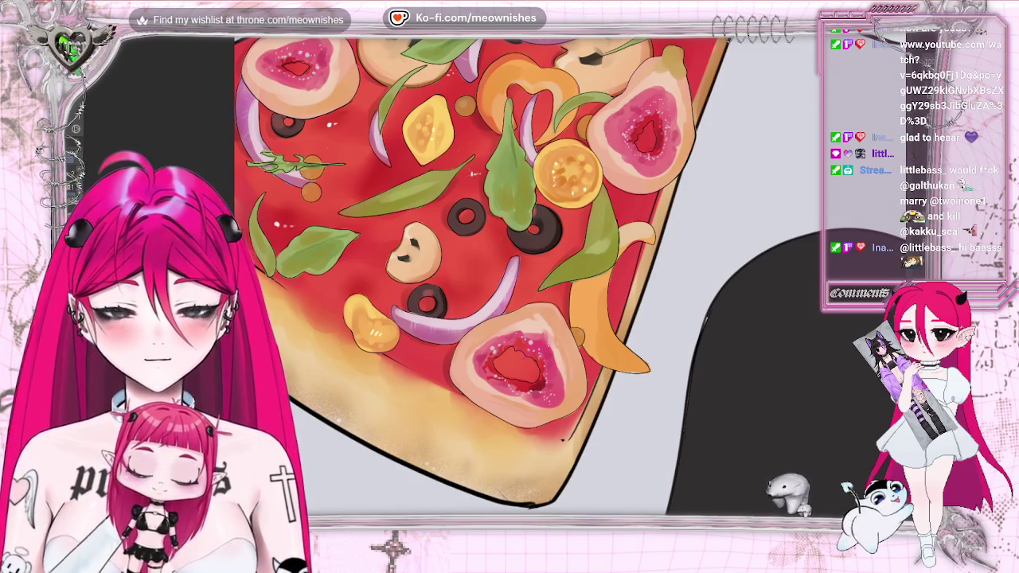
{"action": "scroll", "coordinate": [492, 283], "scroll_direction": "up", "scroll_amount": 5}
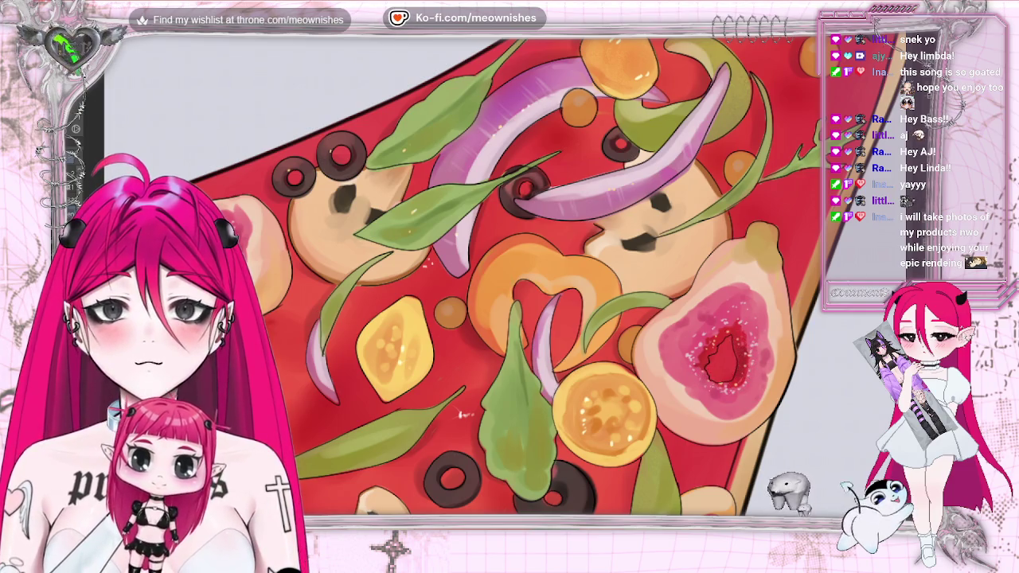
Bring the lower fig into view and paint red along the rim of its centre.
{"action": "left_click_drag", "start_coordinate": [509, 557], "coordinate": [491, 278]}
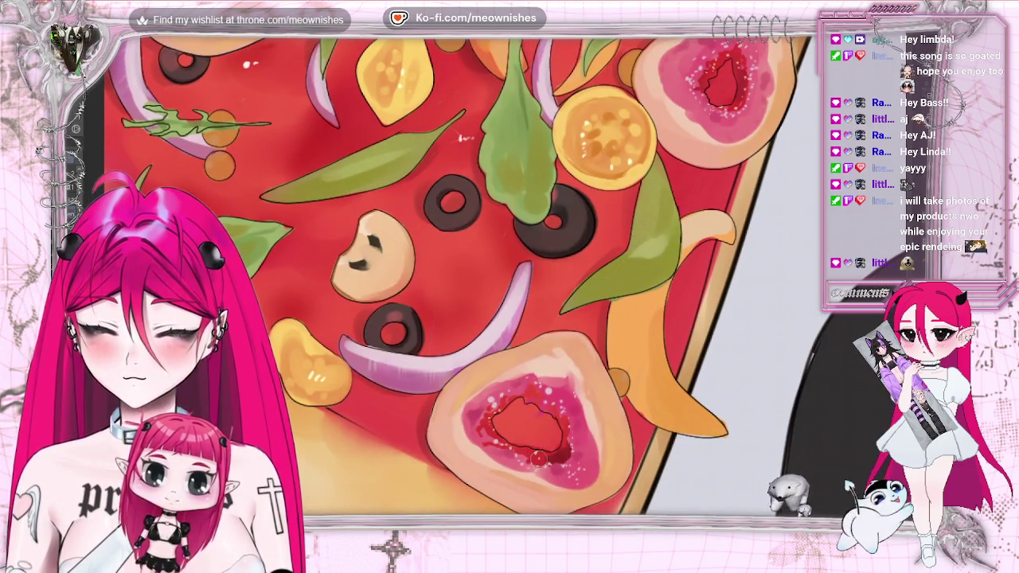
{"action": "left_click_drag", "start_coordinate": [530, 452], "coordinate": [564, 451]}
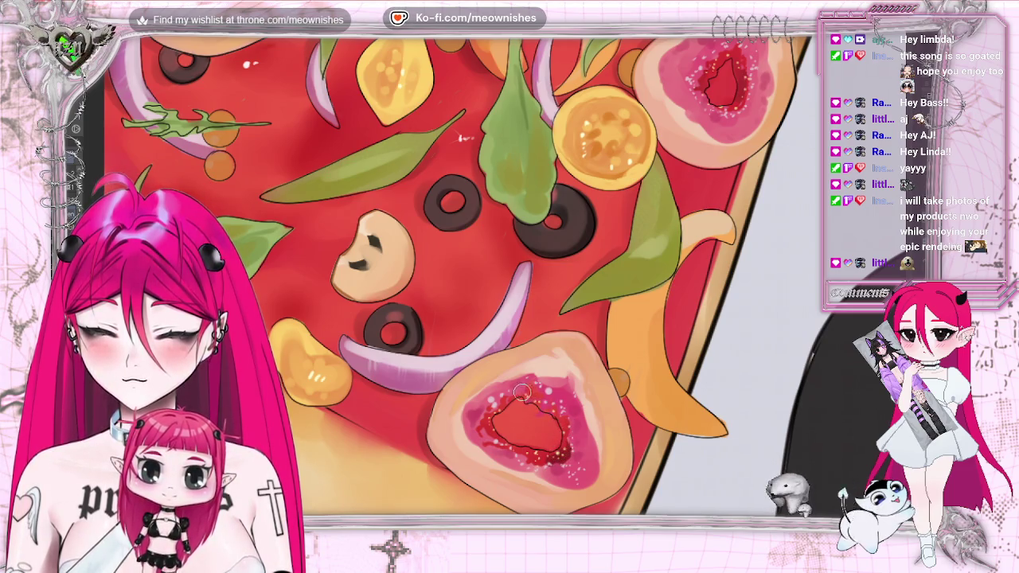
{"action": "scroll", "coordinate": [495, 285], "scroll_direction": "down", "scroll_amount": 3}
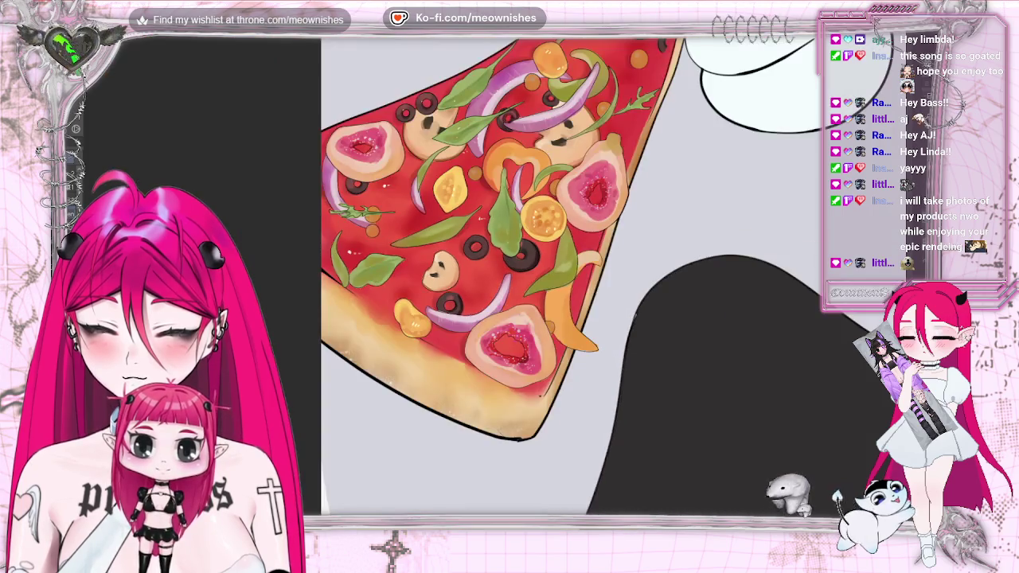
{"action": "scroll", "coordinate": [495, 285], "scroll_direction": "down", "scroll_amount": 2}
{"action": "scroll", "coordinate": [489, 282], "scroll_direction": "up", "scroll_amount": 2}
{"action": "scroll", "coordinate": [490, 283], "scroll_direction": "up", "scroll_amount": 2}
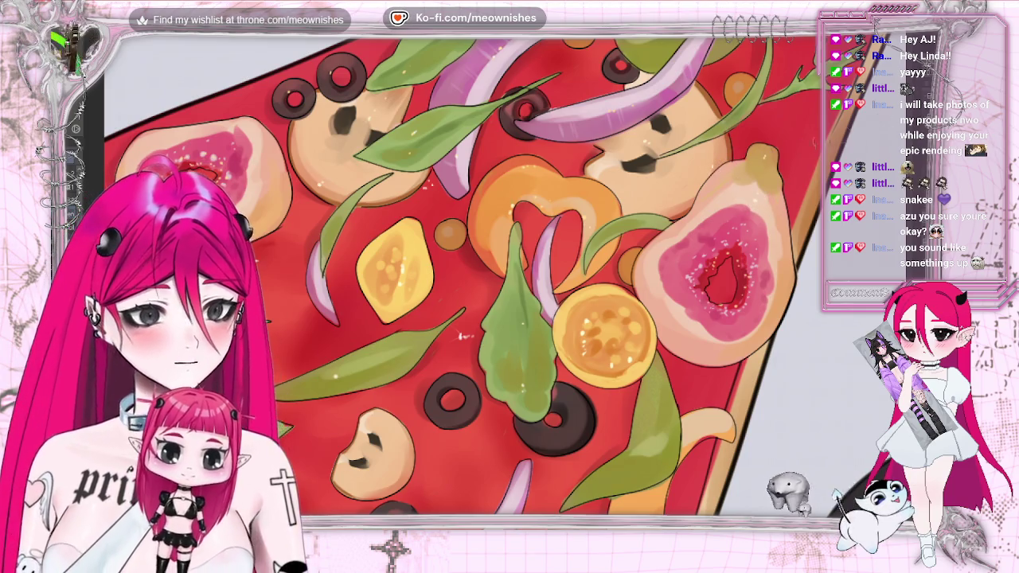
{"action": "key", "text": "ctrl+minus"}
{"action": "scroll", "coordinate": [805, 128], "scroll_direction": "down", "scroll_amount": 3}
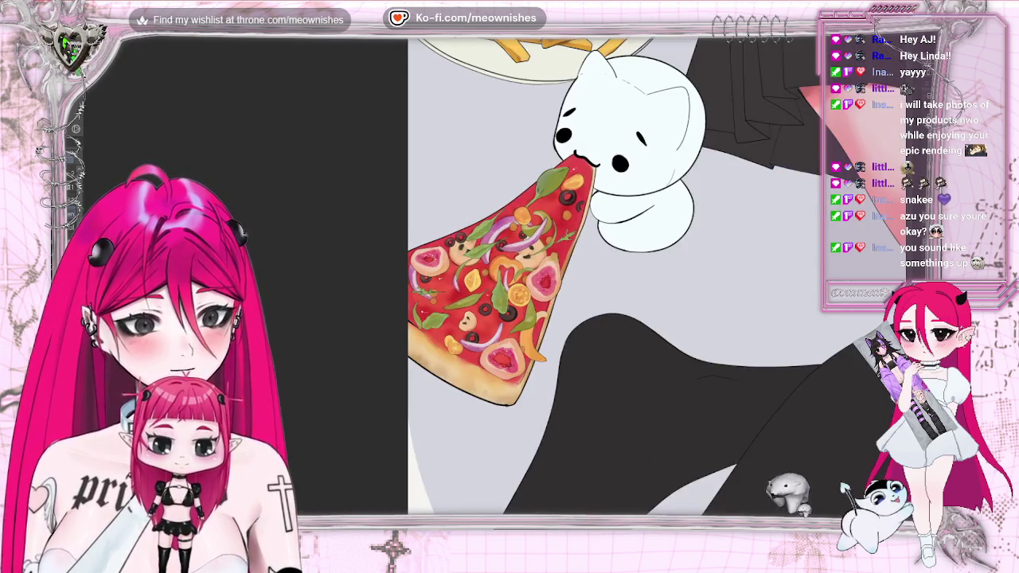
{"action": "scroll", "coordinate": [805, 128], "scroll_direction": "up", "scroll_amount": 5}
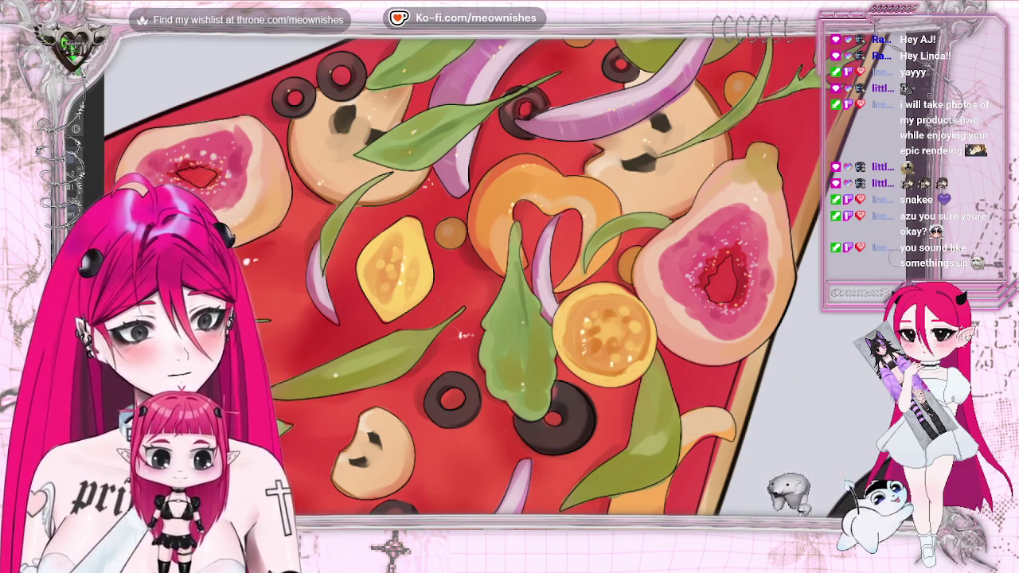
{"action": "scroll", "coordinate": [662, 253], "scroll_direction": "down", "scroll_amount": 4}
{"action": "scroll", "coordinate": [663, 253], "scroll_direction": "down", "scroll_amount": 1}
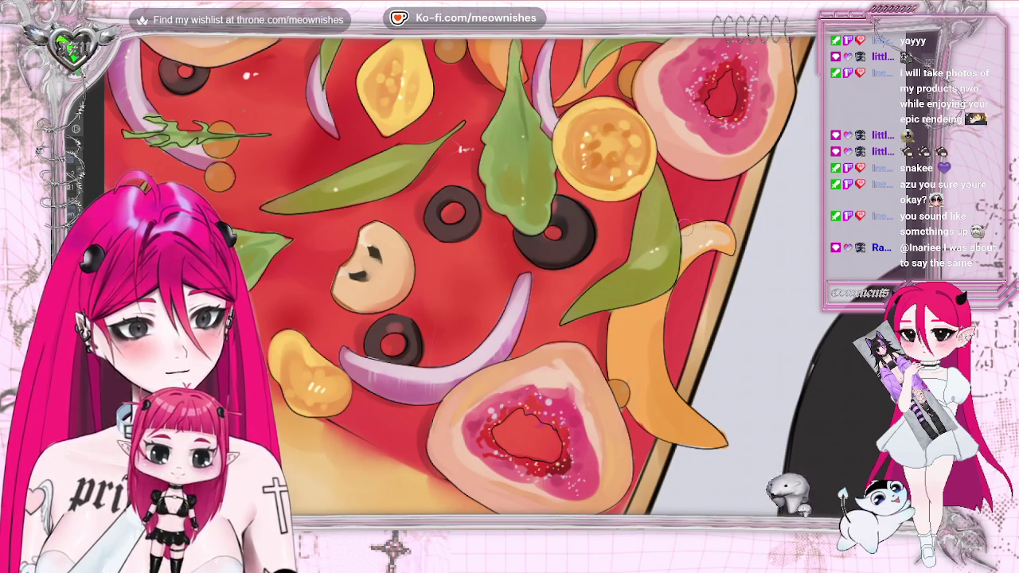
{"action": "key", "text": "h"}
{"action": "key", "text": "h"}
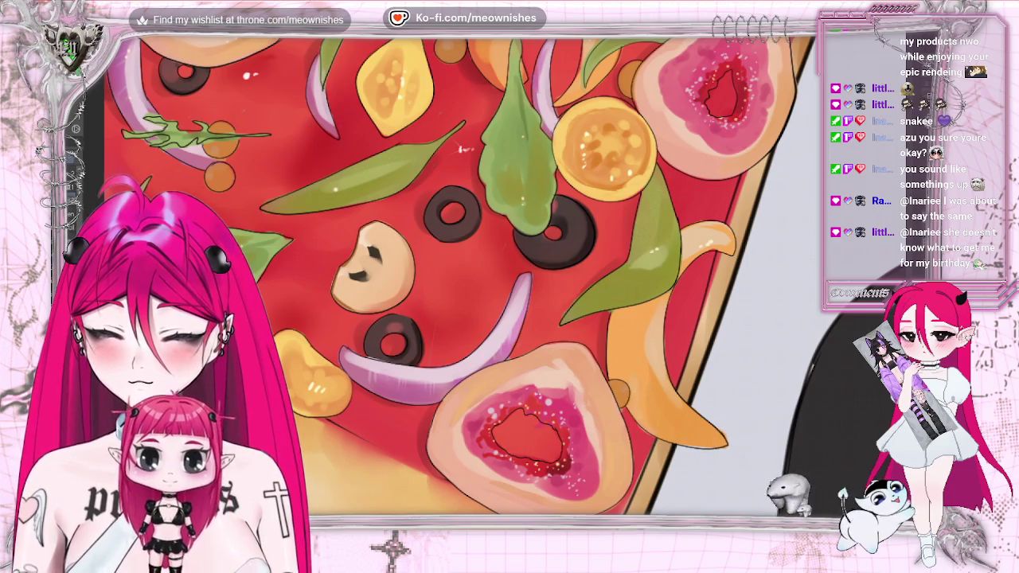
{"action": "key", "text": "h"}
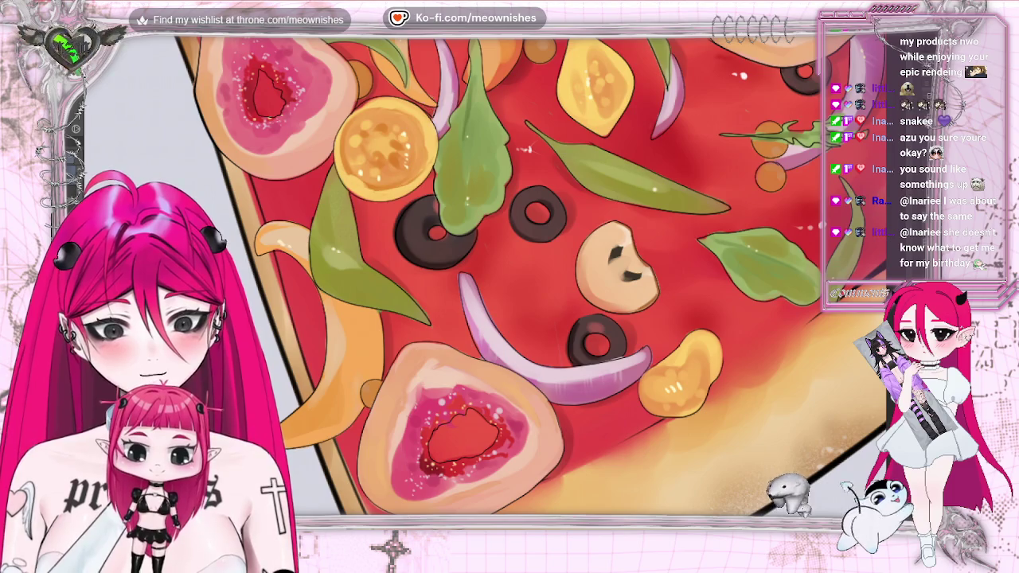
{"action": "key", "text": "h"}
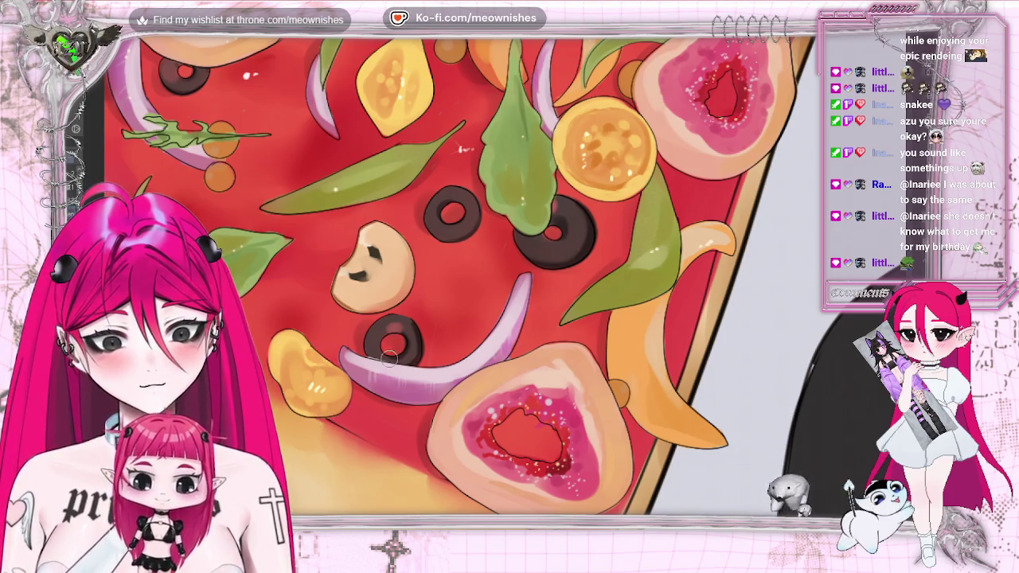
{"action": "scroll", "coordinate": [421, 282], "scroll_direction": "down", "scroll_amount": 2}
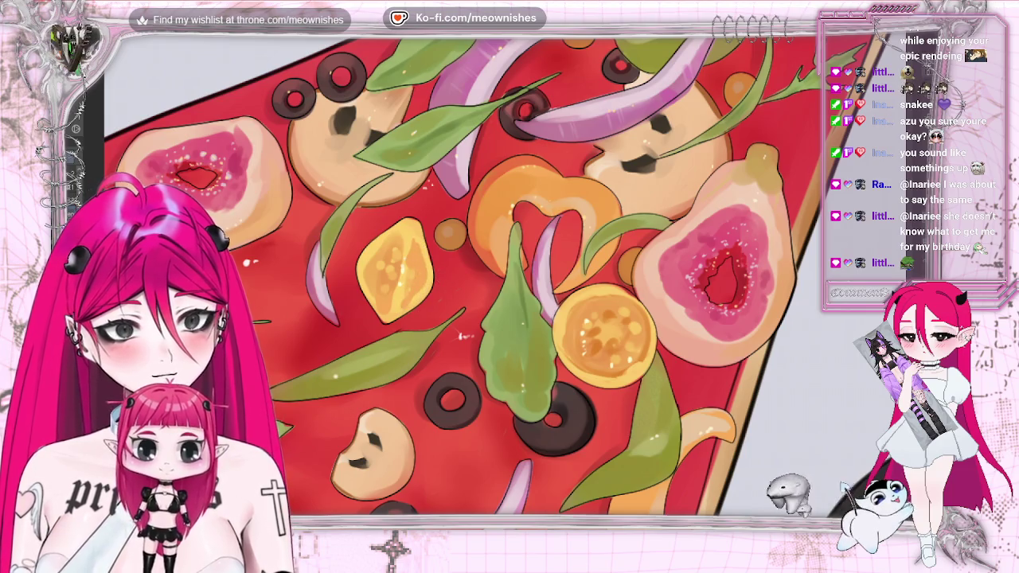
{"action": "scroll", "coordinate": [501, 275], "scroll_direction": "down", "scroll_amount": 3}
{"action": "scroll", "coordinate": [502, 275], "scroll_direction": "up", "scroll_amount": 3}
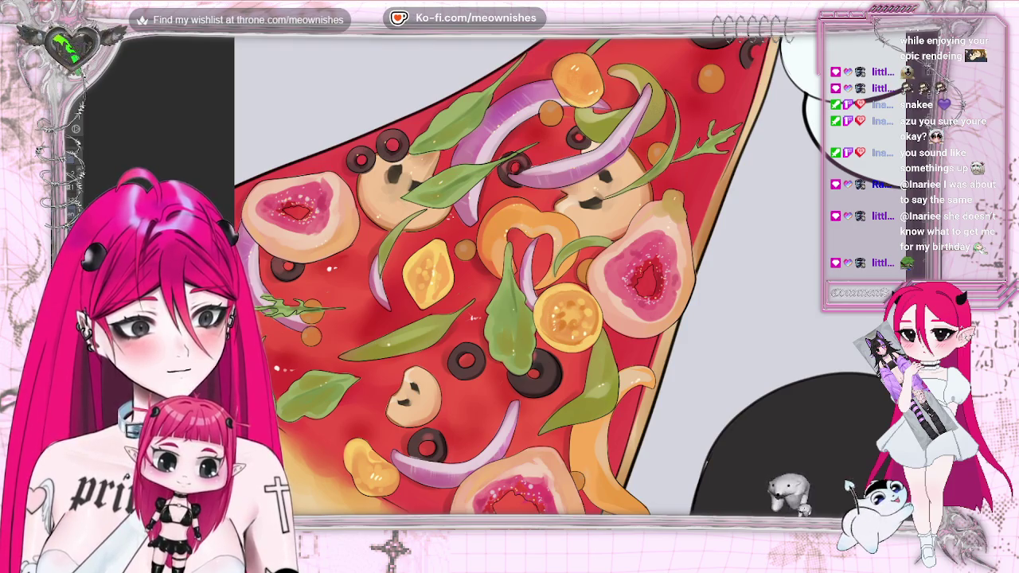
{"action": "scroll", "coordinate": [591, 165], "scroll_direction": "up", "scroll_amount": 2}
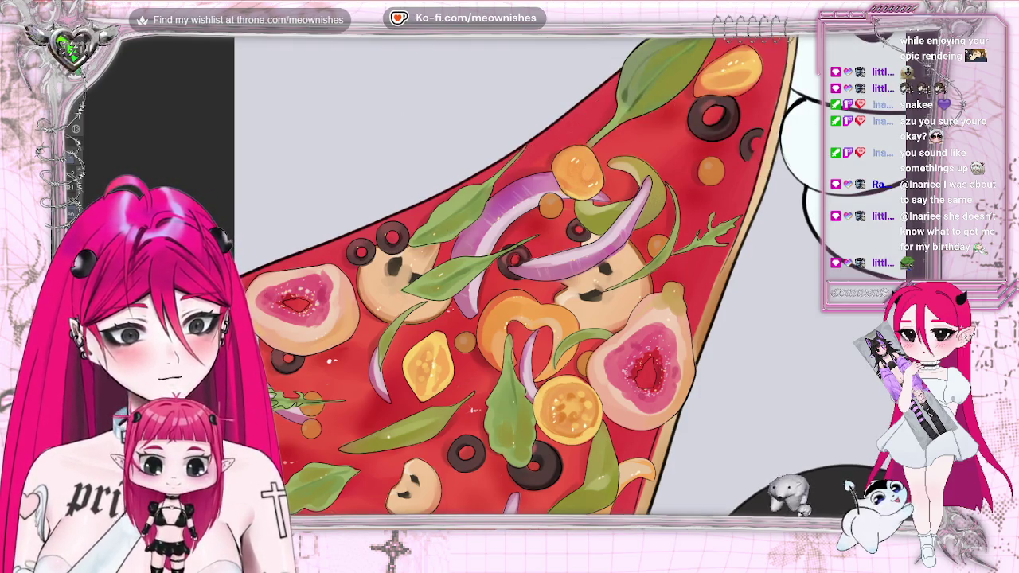
{"action": "scroll", "coordinate": [493, 302], "scroll_direction": "down", "scroll_amount": 2}
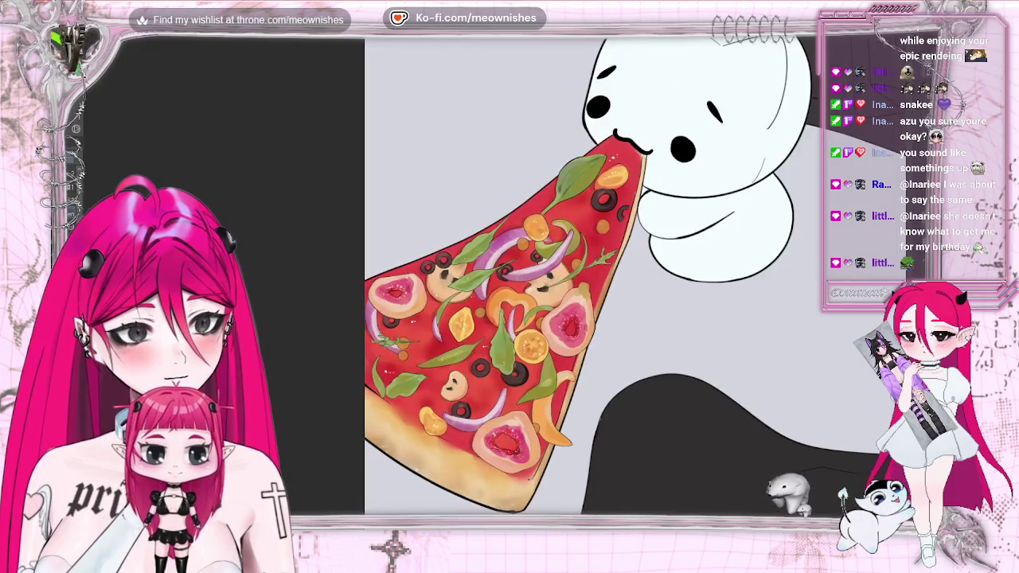
{"action": "scroll", "coordinate": [493, 302], "scroll_direction": "down", "scroll_amount": 1}
{"action": "scroll", "coordinate": [494, 302], "scroll_direction": "up", "scroll_amount": 3}
{"action": "scroll", "coordinate": [503, 286], "scroll_direction": "up", "scroll_amount": 2}
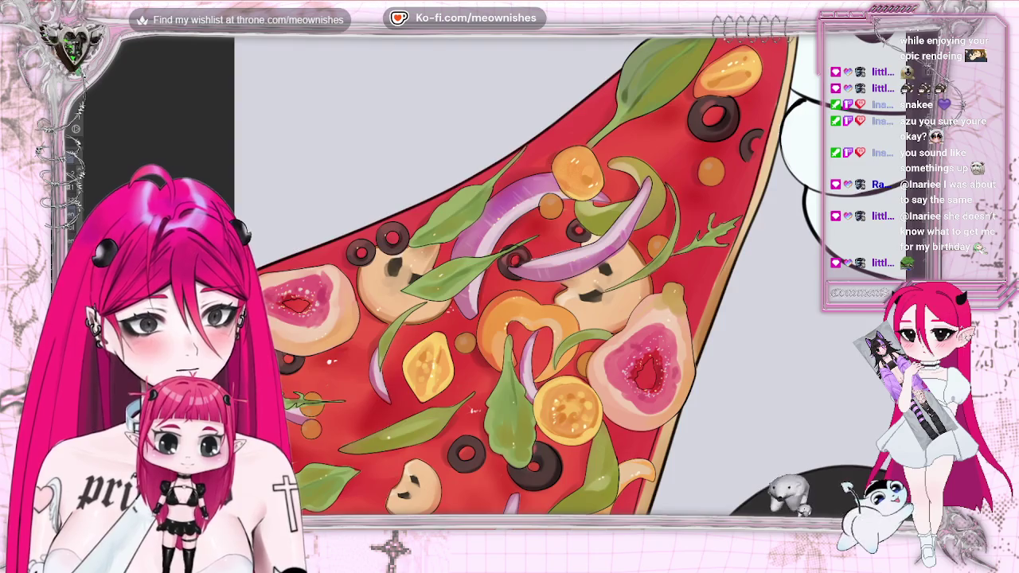
{"action": "scroll", "coordinate": [494, 290], "scroll_direction": "down", "scroll_amount": 3}
{"action": "scroll", "coordinate": [497, 286], "scroll_direction": "up", "scroll_amount": 2}
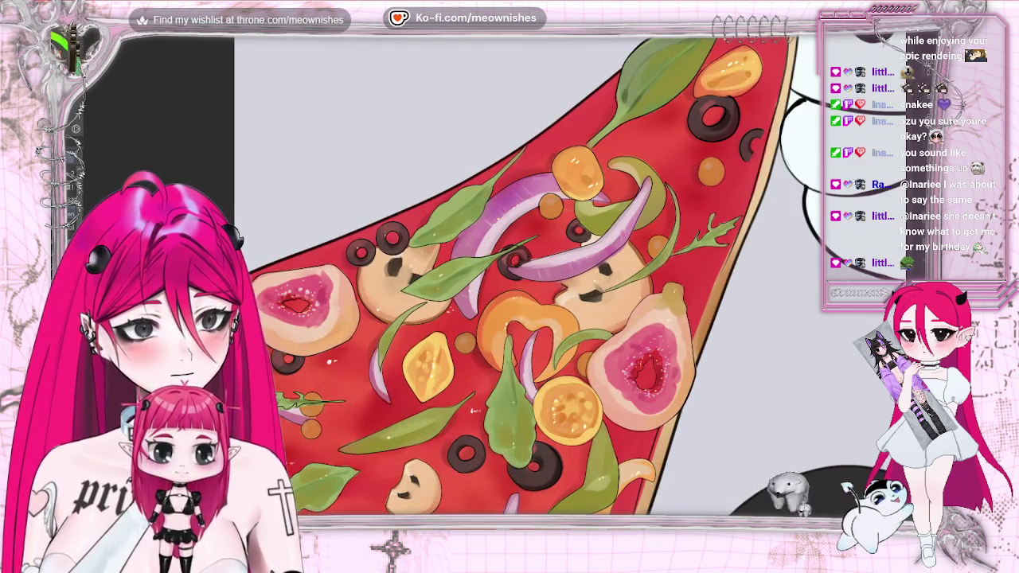
{"action": "scroll", "coordinate": [509, 275], "scroll_direction": "down", "scroll_amount": 3}
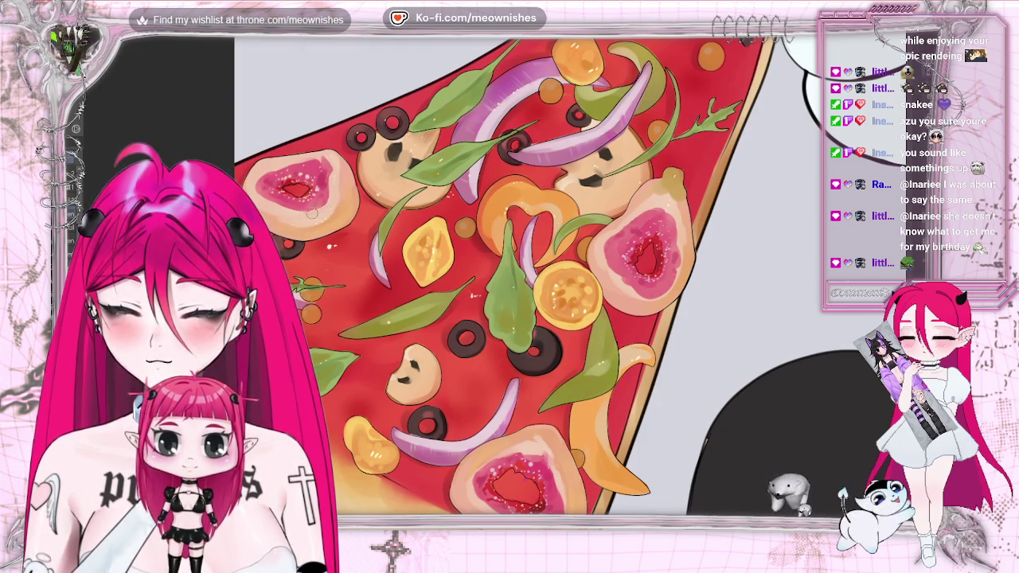
Zoom out slightly and back in, then scroll around inspecting the fig, mushrooms, peppers and olives.
{"action": "key", "text": "ctrl+minus"}
{"action": "key", "text": "ctrl+plus"}
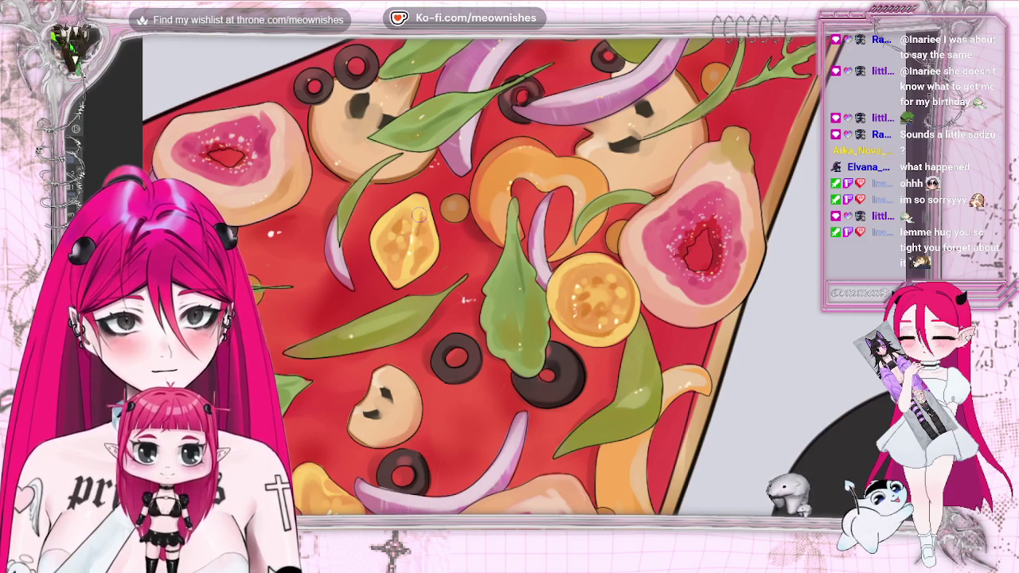
{"action": "scroll", "coordinate": [420, 224], "scroll_direction": "down", "scroll_amount": 2}
{"action": "scroll", "coordinate": [493, 287], "scroll_direction": "up", "scroll_amount": 2}
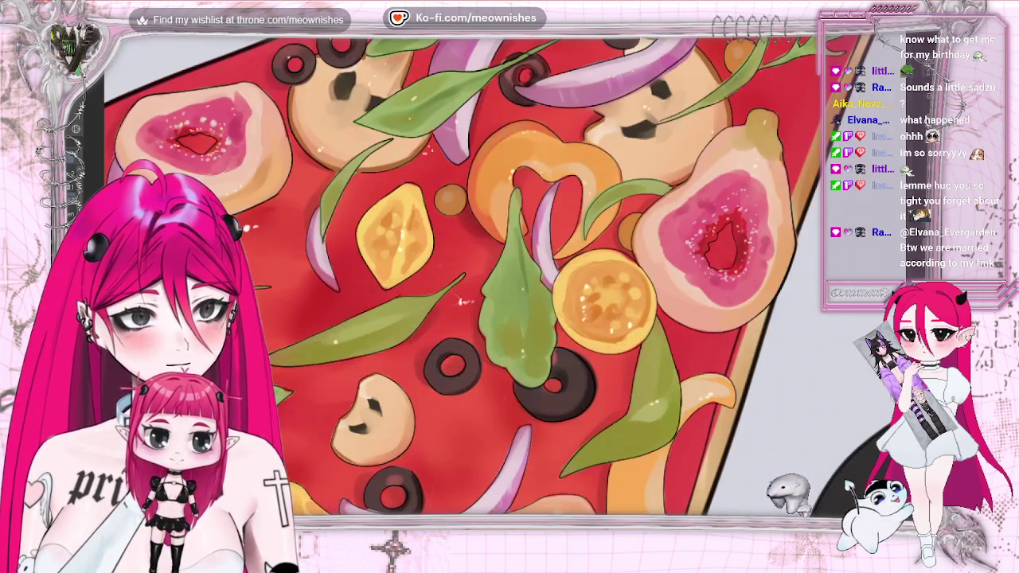
{"action": "scroll", "coordinate": [651, 272], "scroll_direction": "down", "scroll_amount": 2}
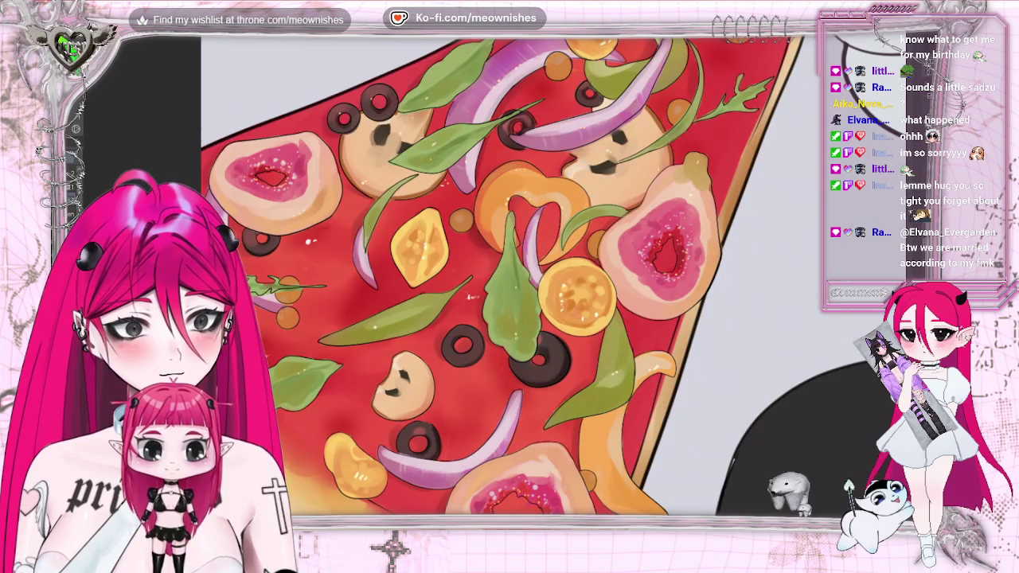
{"action": "scroll", "coordinate": [651, 272], "scroll_direction": "up", "scroll_amount": 3}
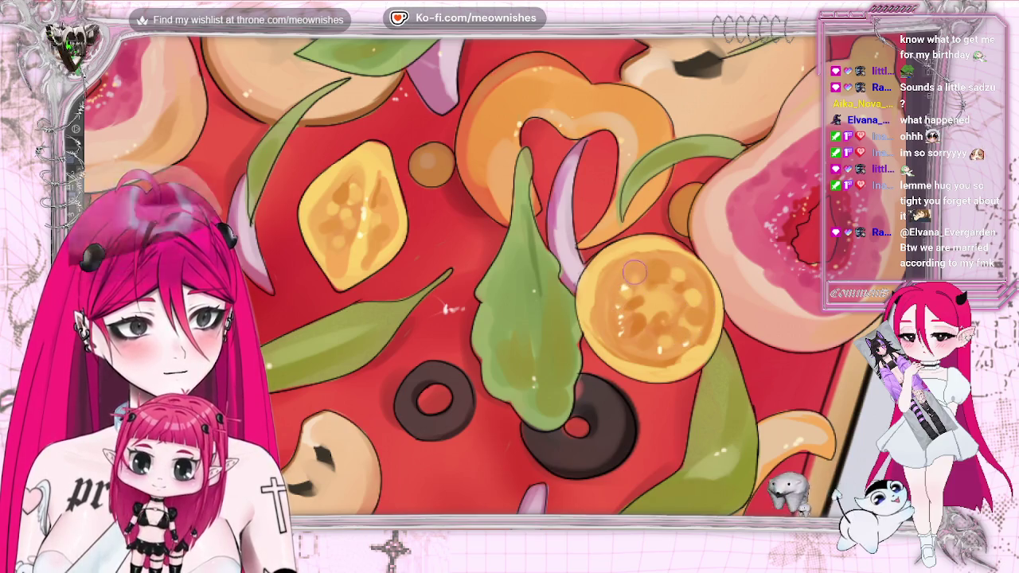
{"action": "scroll", "coordinate": [448, 308], "scroll_direction": "down", "scroll_amount": 2}
{"action": "scroll", "coordinate": [448, 309], "scroll_direction": "down", "scroll_amount": 3}
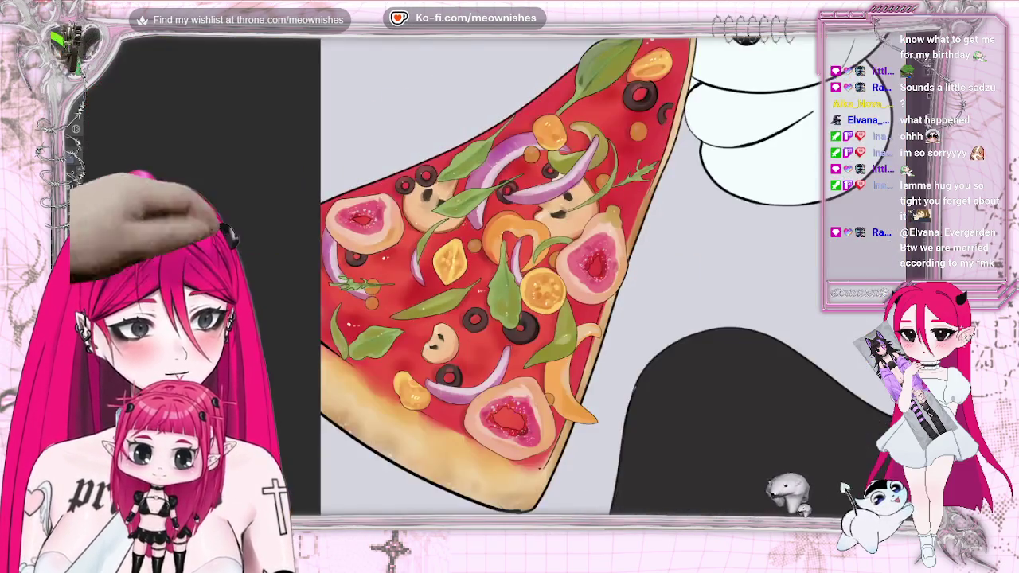
{"action": "scroll", "coordinate": [448, 309], "scroll_direction": "down", "scroll_amount": 2}
{"action": "scroll", "coordinate": [500, 275], "scroll_direction": "up", "scroll_amount": 1}
{"action": "scroll", "coordinate": [500, 276], "scroll_direction": "up", "scroll_amount": 1}
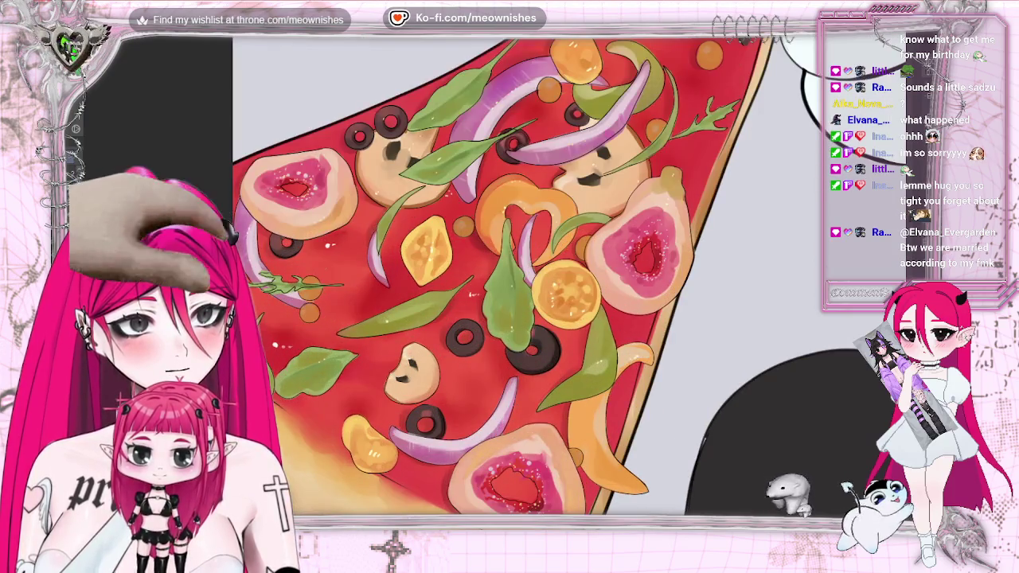
{"action": "scroll", "coordinate": [500, 276], "scroll_direction": "up", "scroll_amount": 1}
{"action": "scroll", "coordinate": [298, 276], "scroll_direction": "down", "scroll_amount": 3}
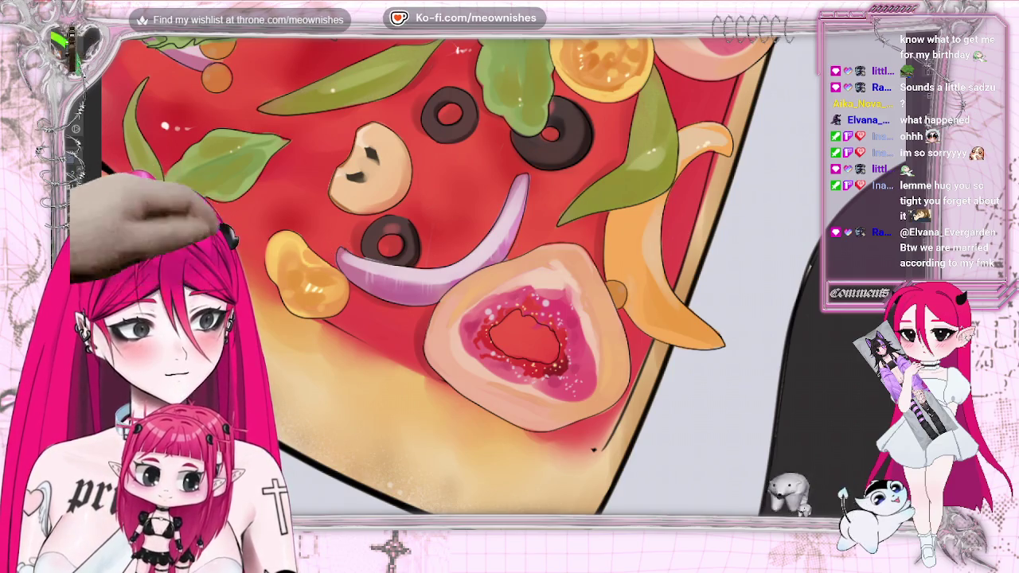
{"action": "scroll", "coordinate": [339, 245], "scroll_direction": "up", "scroll_amount": 2}
{"action": "scroll", "coordinate": [276, 223], "scroll_direction": "up", "scroll_amount": 1}
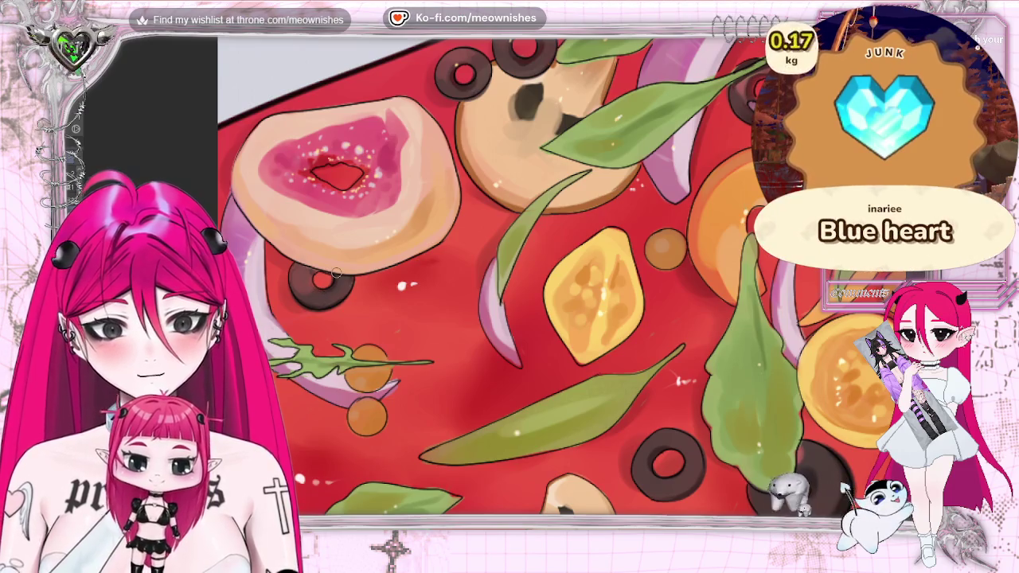
{"action": "key", "text": "ctrl+0"}
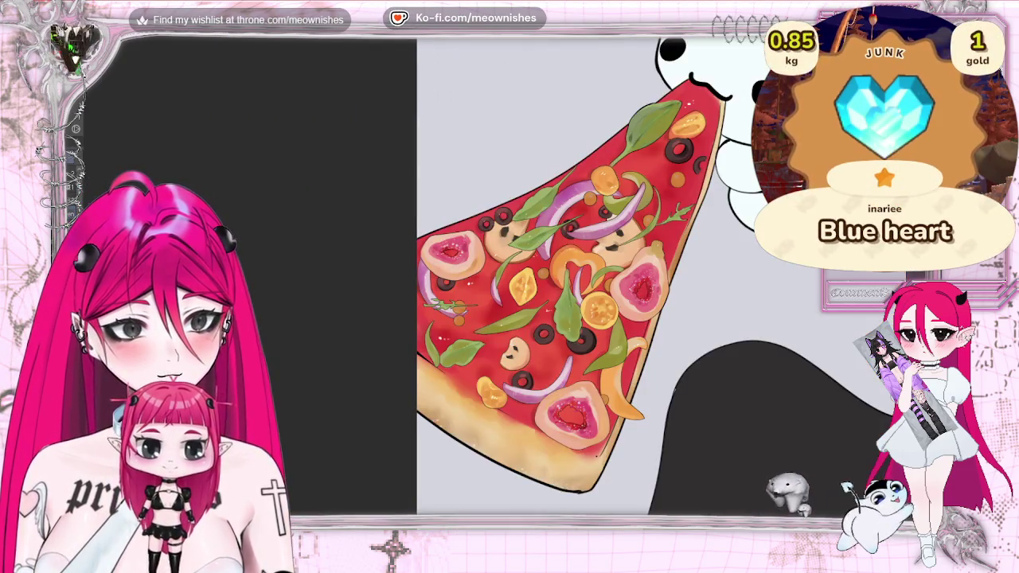
{"action": "scroll", "coordinate": [557, 278], "scroll_direction": "up", "scroll_amount": 2}
{"action": "scroll", "coordinate": [558, 278], "scroll_direction": "up", "scroll_amount": 2}
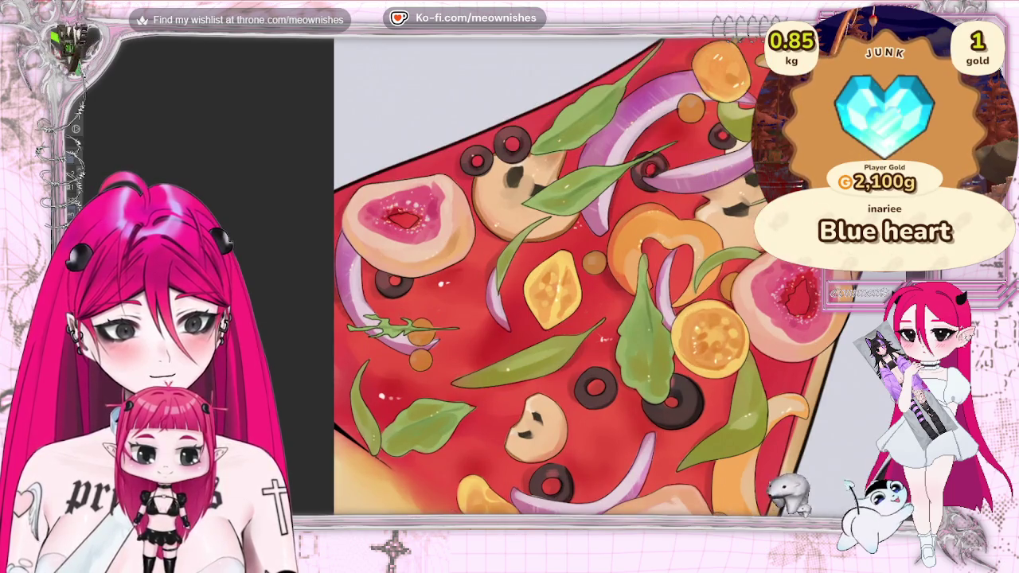
{"action": "scroll", "coordinate": [557, 278], "scroll_direction": "down", "scroll_amount": 5}
{"action": "scroll", "coordinate": [525, 279], "scroll_direction": "up", "scroll_amount": 5}
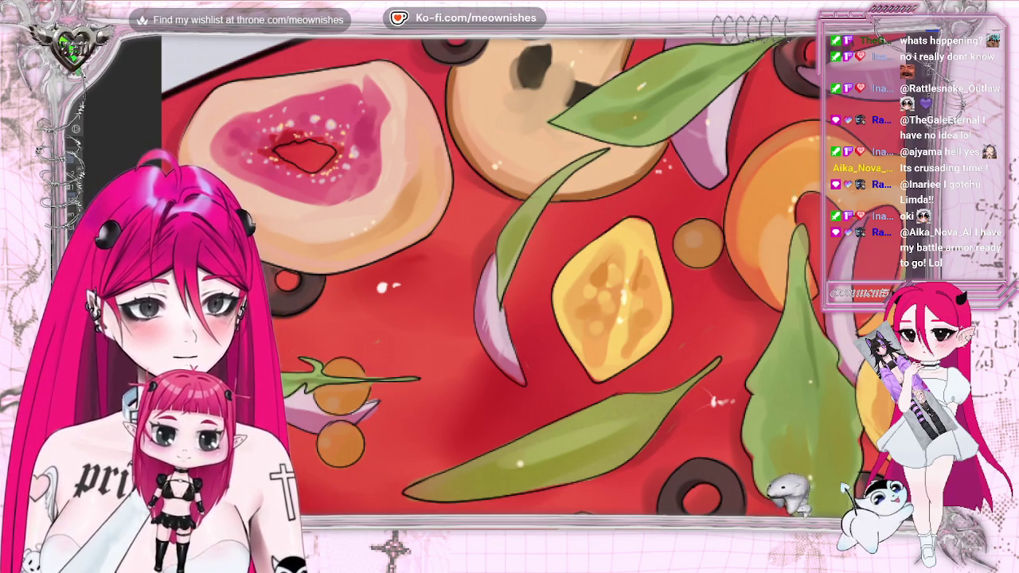
{"action": "scroll", "coordinate": [526, 274], "scroll_direction": "down", "scroll_amount": 2}
{"action": "scroll", "coordinate": [605, 118], "scroll_direction": "down", "scroll_amount": 2}
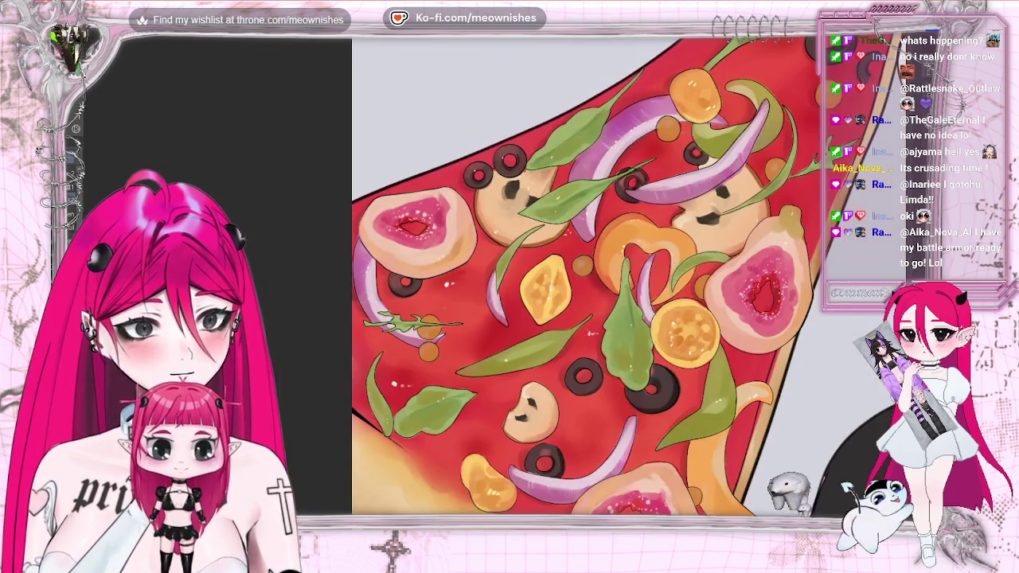
{"action": "scroll", "coordinate": [605, 117], "scroll_direction": "up", "scroll_amount": 2}
{"action": "scroll", "coordinate": [605, 118], "scroll_direction": "up", "scroll_amount": 2}
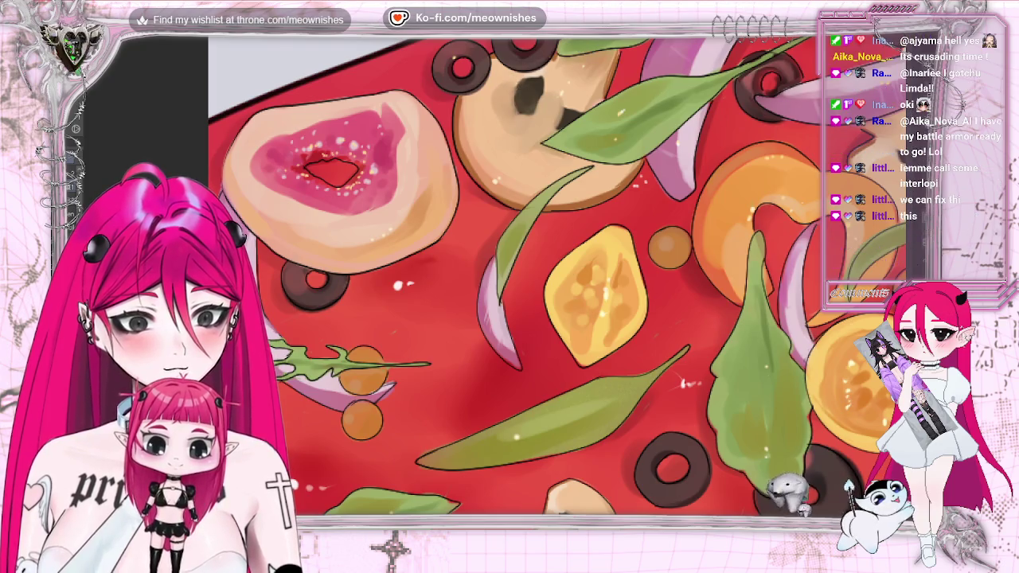
{"action": "scroll", "coordinate": [549, 275], "scroll_direction": "down", "scroll_amount": 5}
{"action": "scroll", "coordinate": [498, 289], "scroll_direction": "up", "scroll_amount": 2}
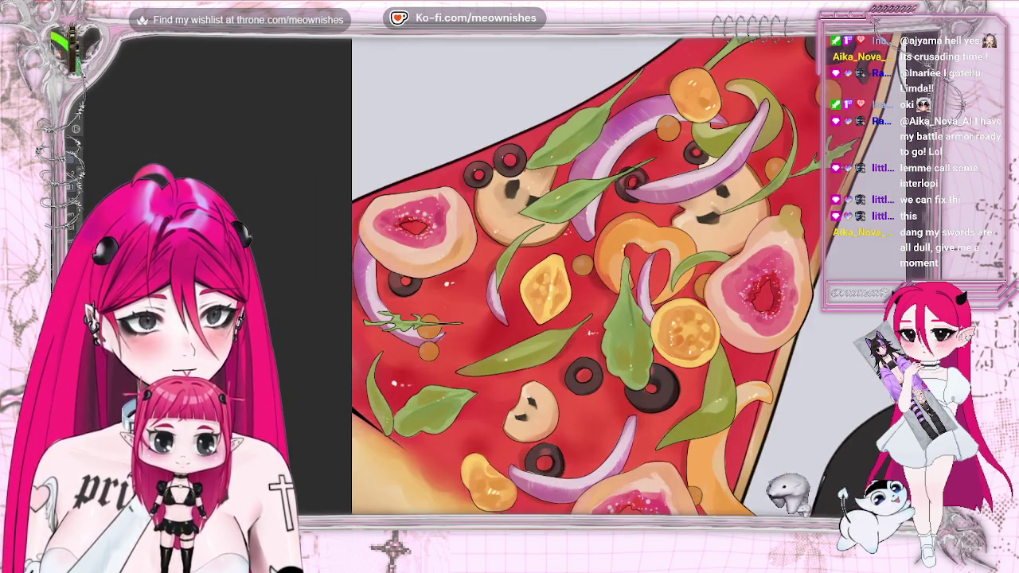
{"action": "scroll", "coordinate": [498, 289], "scroll_direction": "up", "scroll_amount": 2}
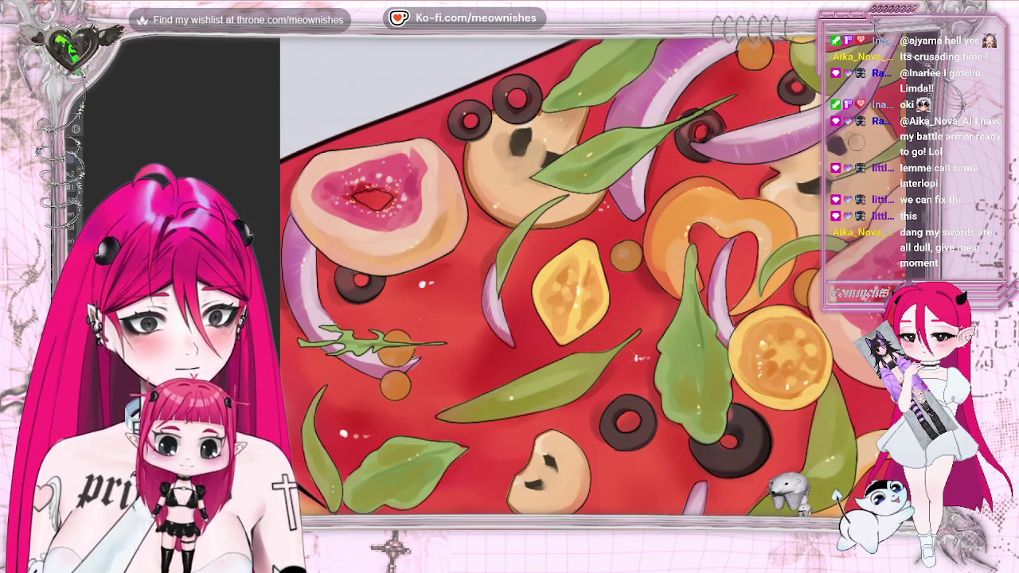
{"action": "scroll", "coordinate": [549, 275], "scroll_direction": "down", "scroll_amount": 2}
{"action": "scroll", "coordinate": [549, 275], "scroll_direction": "down", "scroll_amount": 2}
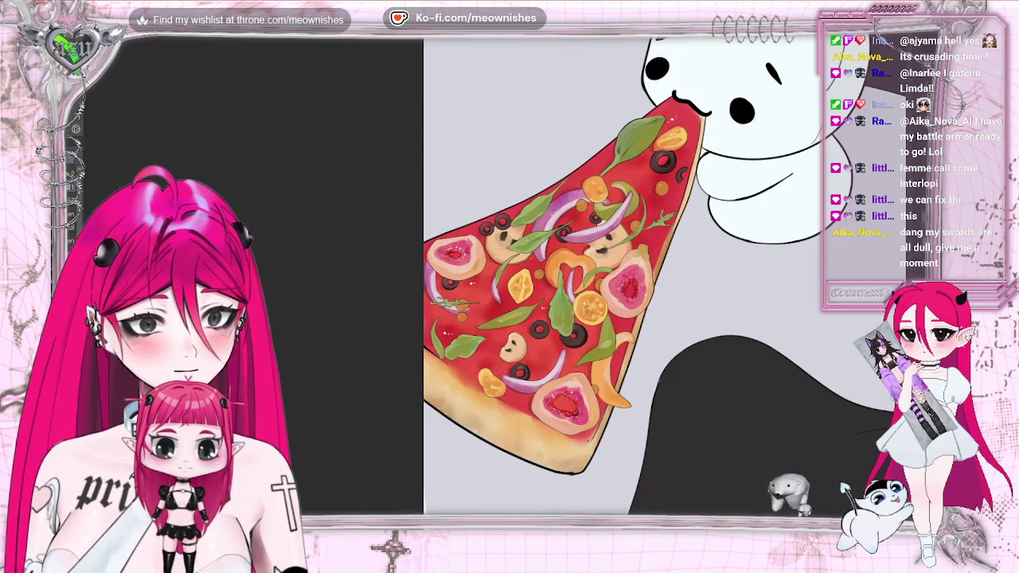
{"action": "scroll", "coordinate": [498, 289], "scroll_direction": "up", "scroll_amount": 2}
{"action": "scroll", "coordinate": [499, 289], "scroll_direction": "up", "scroll_amount": 2}
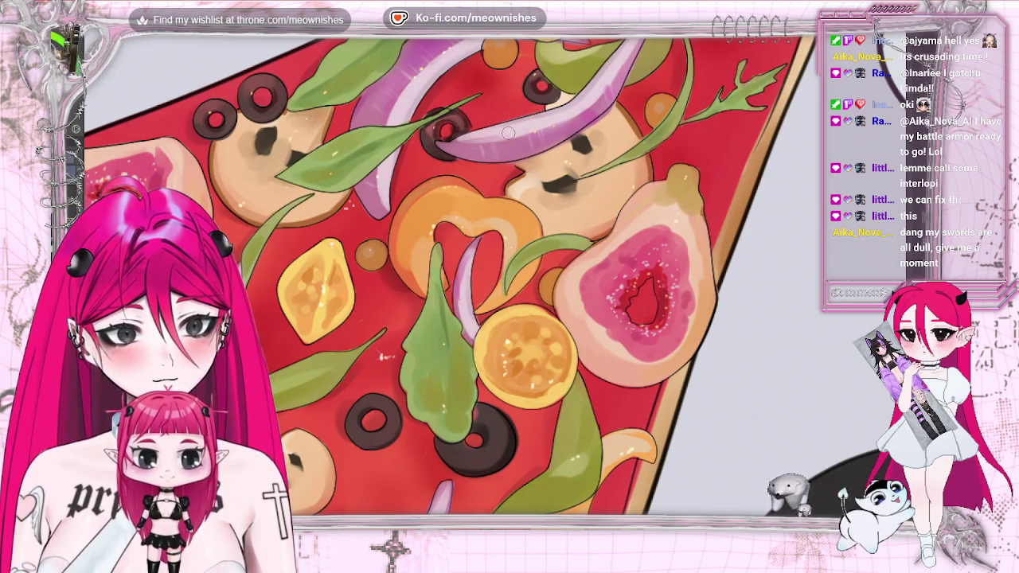
{"action": "scroll", "coordinate": [509, 275], "scroll_direction": "down", "scroll_amount": 5}
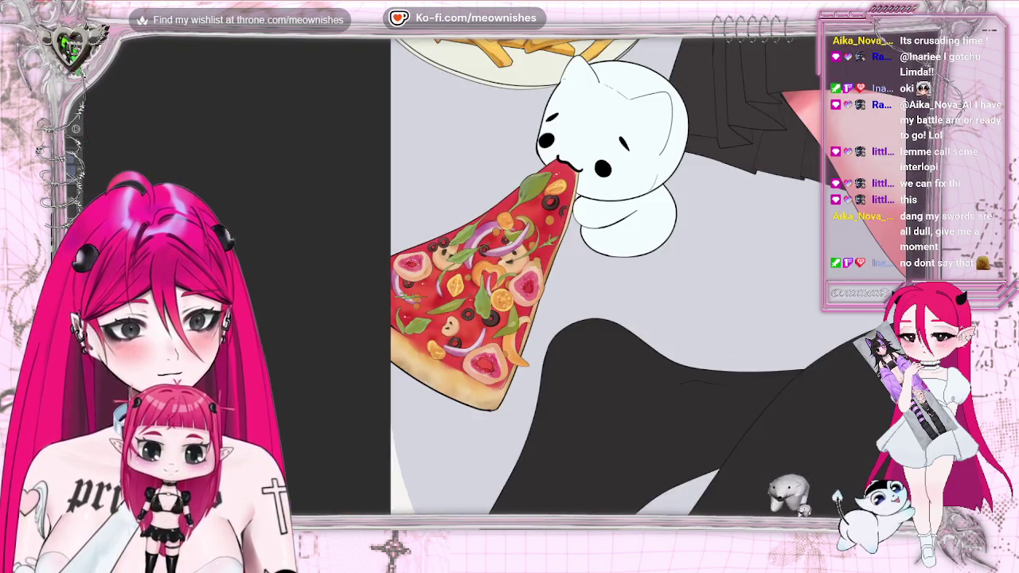
{"action": "scroll", "coordinate": [495, 281], "scroll_direction": "up", "scroll_amount": 3}
{"action": "scroll", "coordinate": [494, 281], "scroll_direction": "up", "scroll_amount": 3}
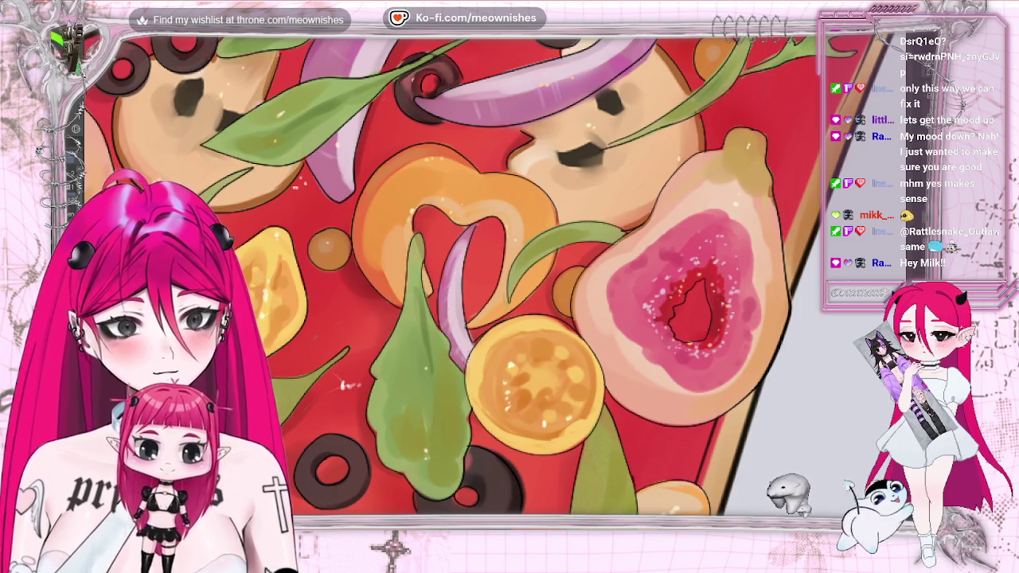
{"action": "scroll", "coordinate": [458, 308], "scroll_direction": "down", "scroll_amount": 3}
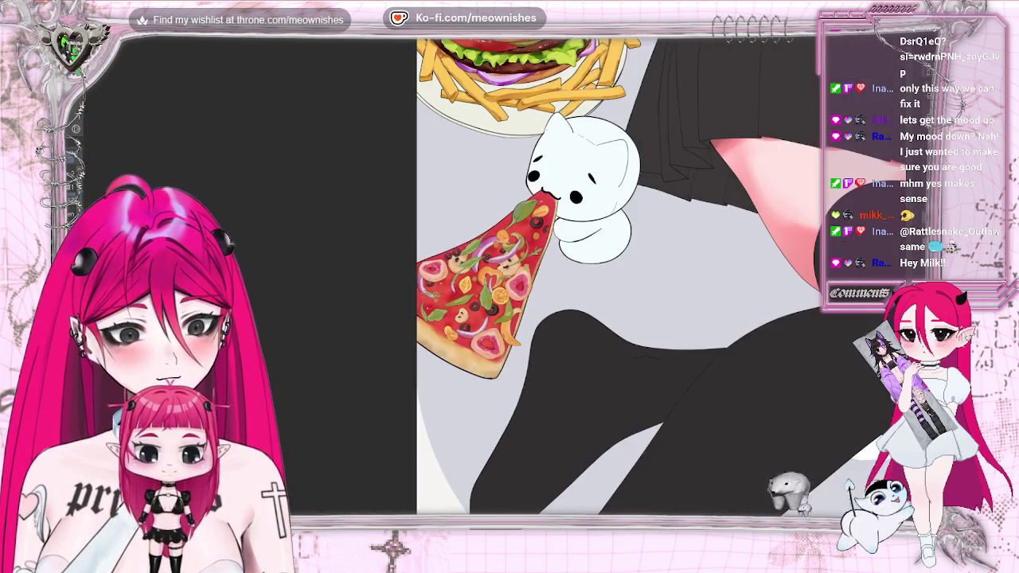
{"action": "scroll", "coordinate": [553, 243], "scroll_direction": "down", "scroll_amount": 2}
{"action": "scroll", "coordinate": [553, 244], "scroll_direction": "down", "scroll_amount": 2}
{"action": "scroll", "coordinate": [495, 275], "scroll_direction": "up", "scroll_amount": 2}
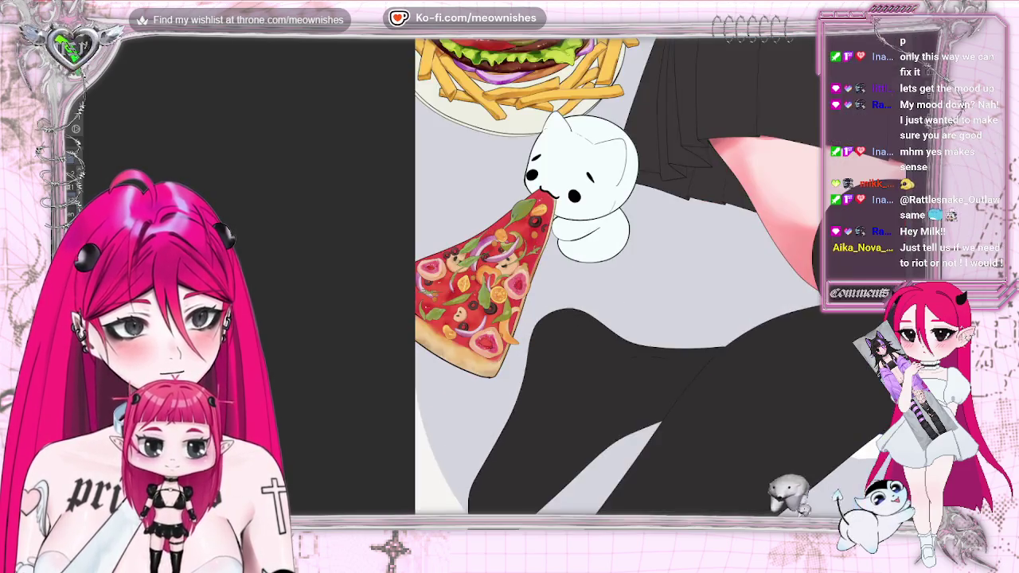
{"action": "scroll", "coordinate": [495, 274], "scroll_direction": "up", "scroll_amount": 1}
{"action": "scroll", "coordinate": [495, 275], "scroll_direction": "up", "scroll_amount": 1}
{"action": "scroll", "coordinate": [495, 275], "scroll_direction": "up", "scroll_amount": 1}
{"action": "scroll", "coordinate": [494, 290], "scroll_direction": "up", "scroll_amount": 2}
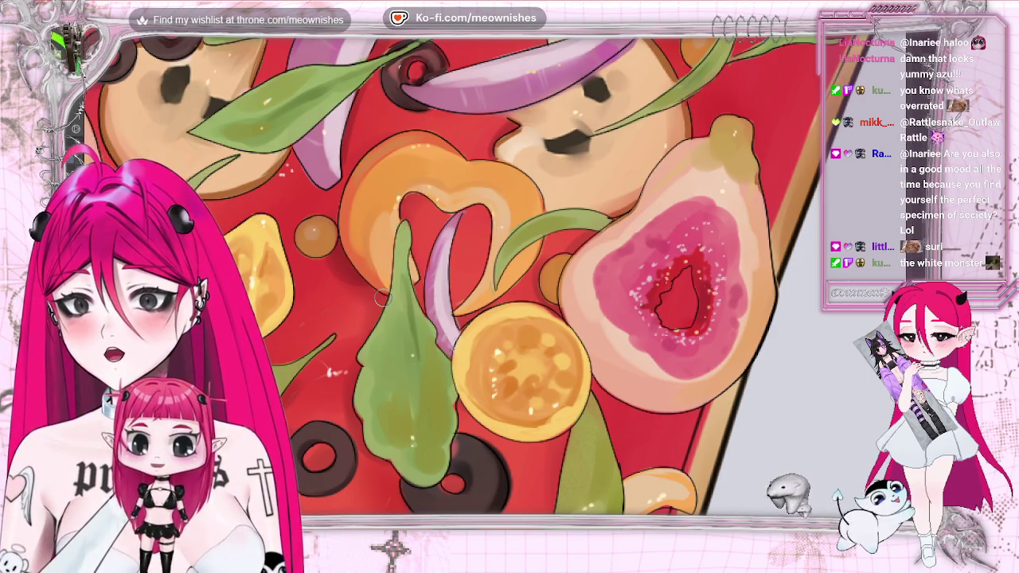
Fit the fully painted pizza slice and the white cat into the view with Ctrl+0.
{"action": "key", "text": "ctrl+0"}
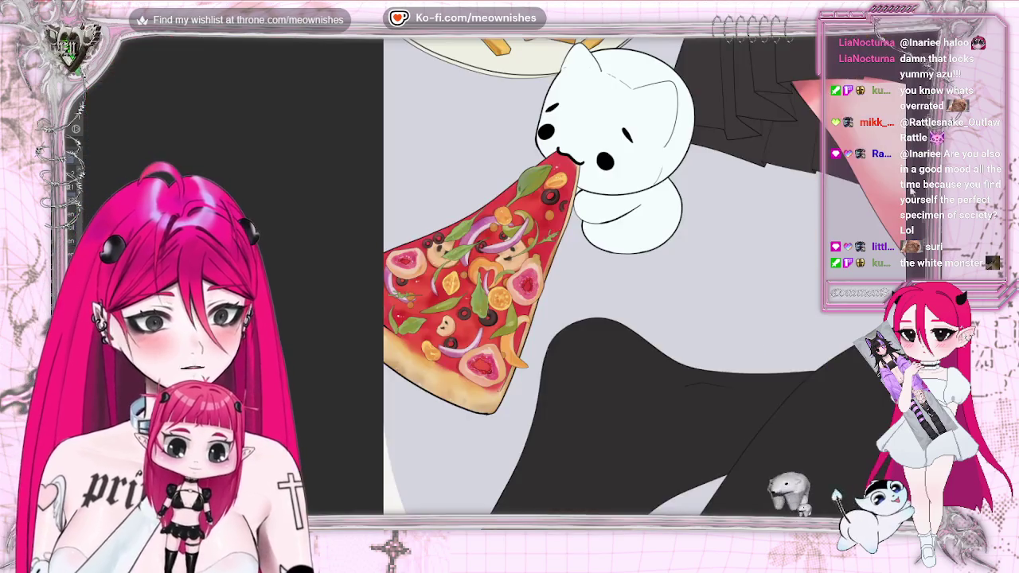
Fit the entire illustration to the window and pan right across it.
{"action": "key", "text": "ctrl+0"}
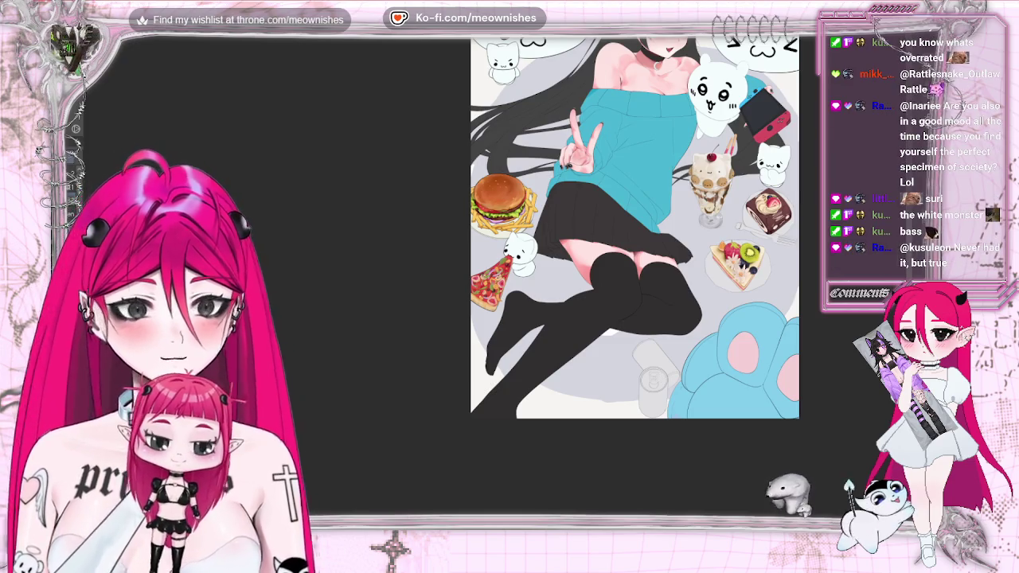
{"action": "scroll", "coordinate": [573, 228], "scroll_direction": "right", "scroll_amount": 3}
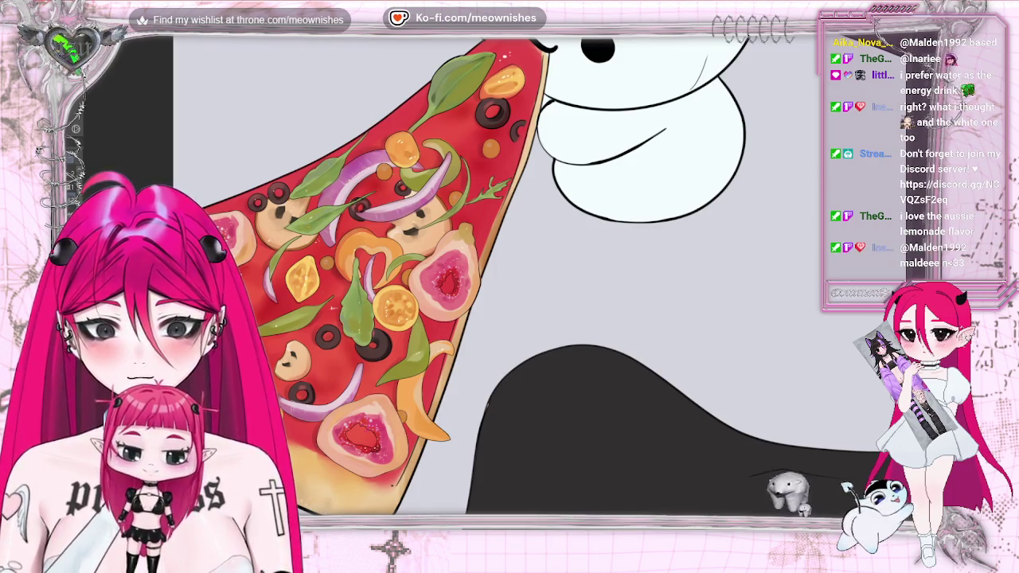
Zoom in and pan the canvas so the slice's middle toppings sit centred and enlarged.
{"action": "key", "text": "ctrl+plus"}
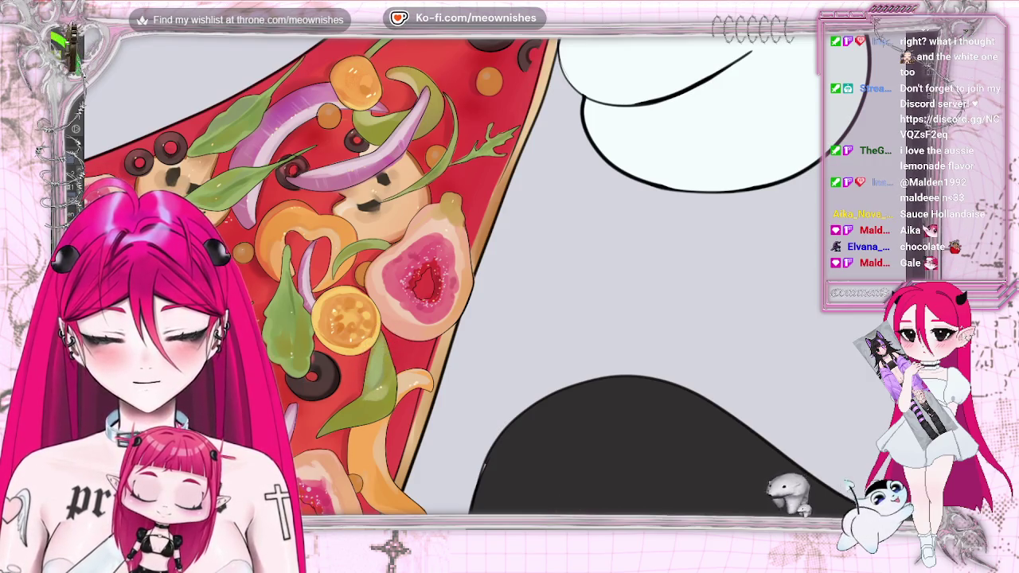
{"action": "left_click_drag", "start_coordinate": [414, 278], "coordinate": [573, 279]}
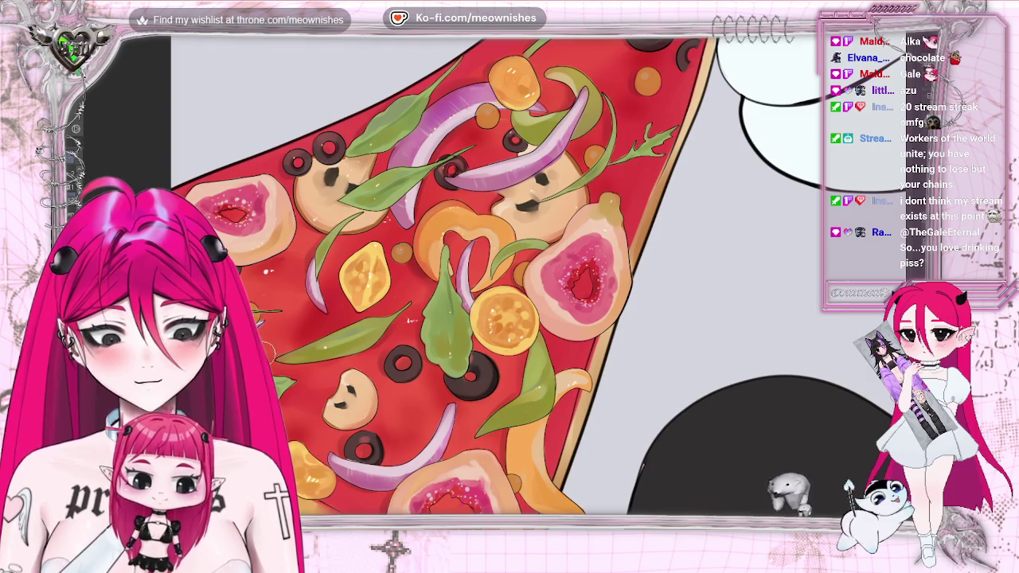
{"action": "scroll", "coordinate": [493, 275], "scroll_direction": "up", "scroll_amount": 10}
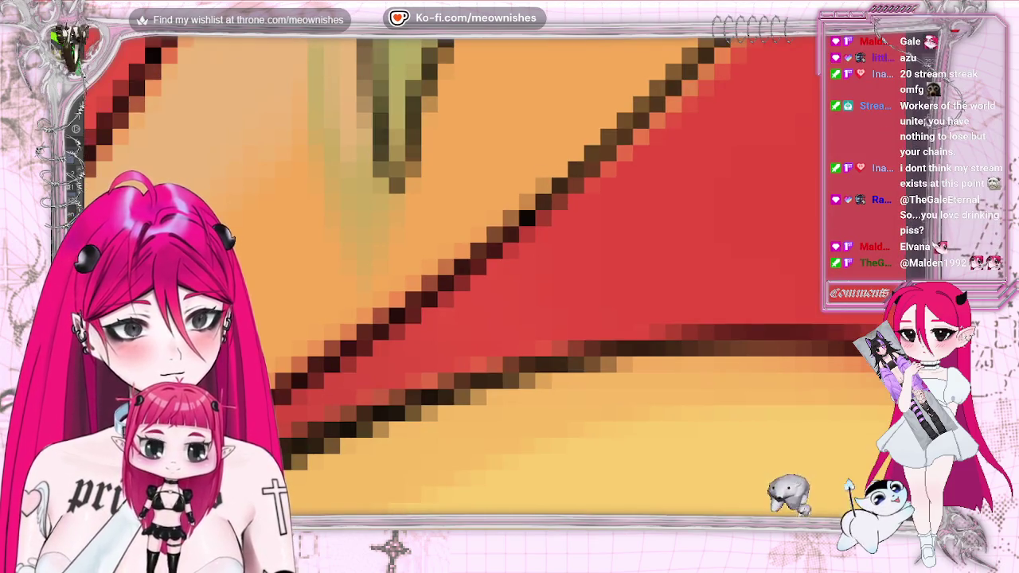
Zoom in twice on the lower figs, olives, onions, peppers and crust edge of the slice.
{"action": "scroll", "coordinate": [494, 274], "scroll_direction": "down", "scroll_amount": 8}
{"action": "scroll", "coordinate": [494, 275], "scroll_direction": "up", "scroll_amount": 1}
{"action": "scroll", "coordinate": [494, 274], "scroll_direction": "up", "scroll_amount": 1}
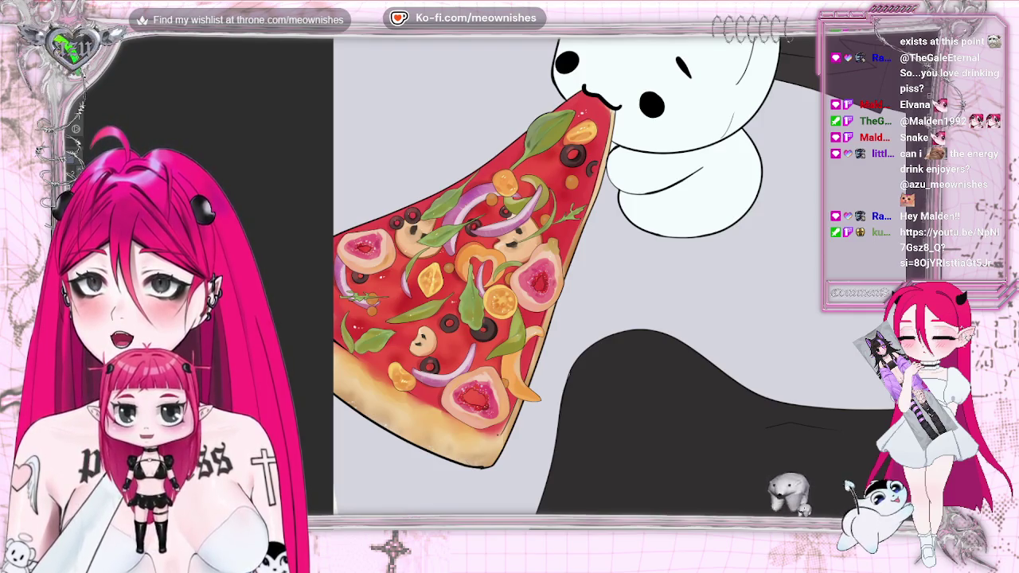
{"action": "key", "text": "ctrl+plus"}
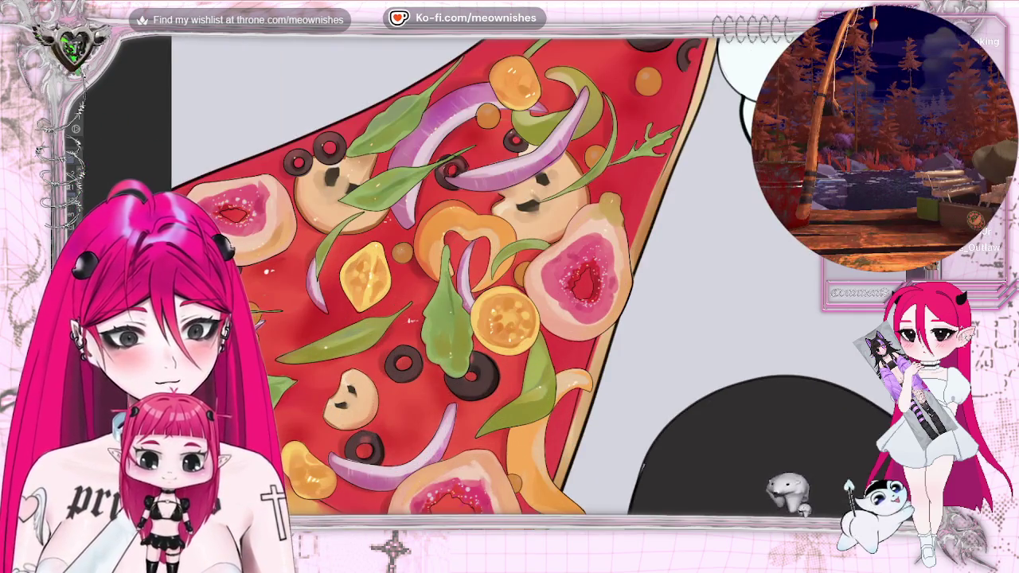
{"action": "key", "text": "ctrl+plus"}
{"action": "scroll", "coordinate": [281, 173], "scroll_direction": "down", "scroll_amount": 5}
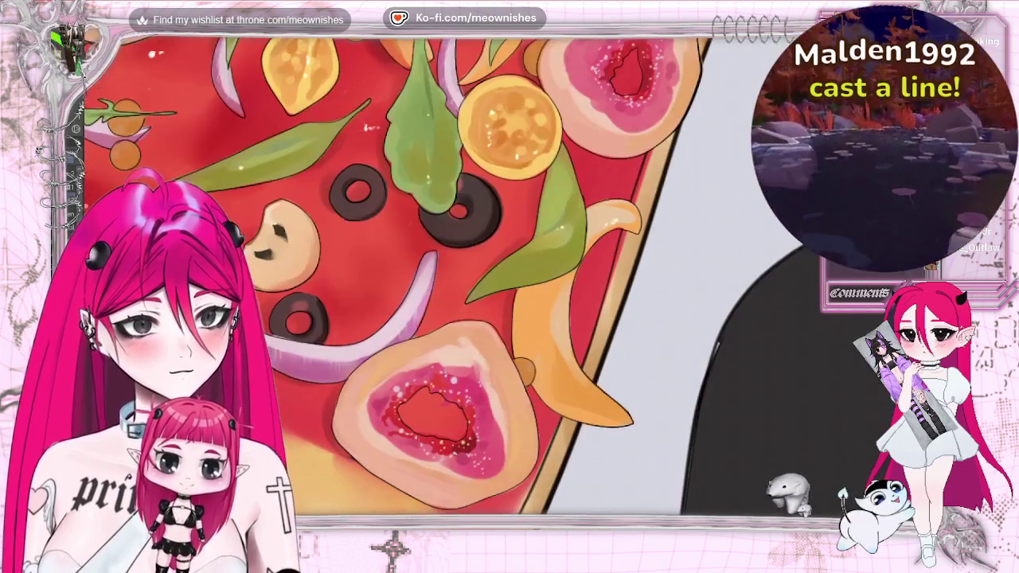
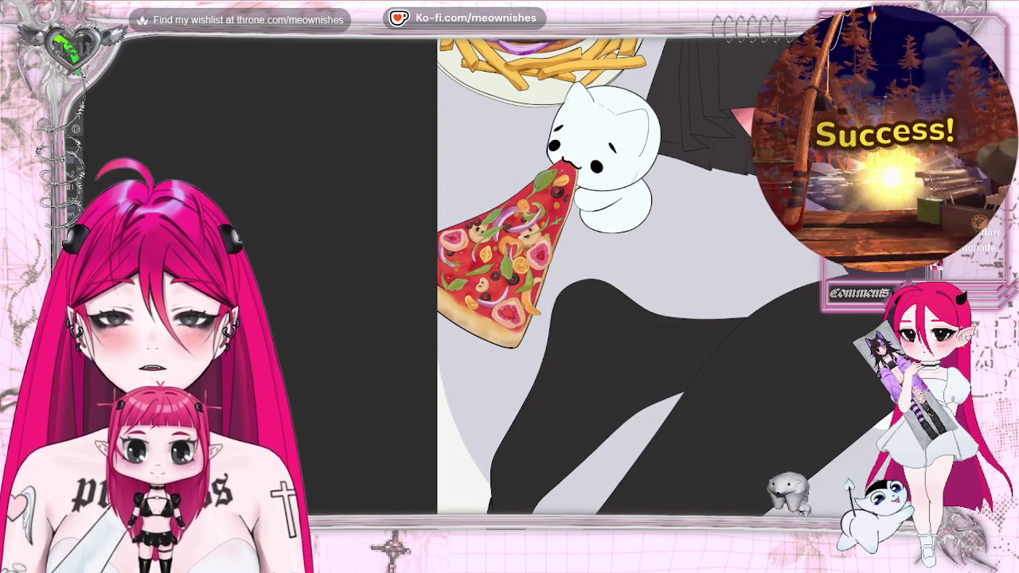
Give the pizza slice a Hue/Saturation/Luminosity adjustment of Saturation 10 and Luminosity -3.
{"action": "key", "text": "alt+e"}
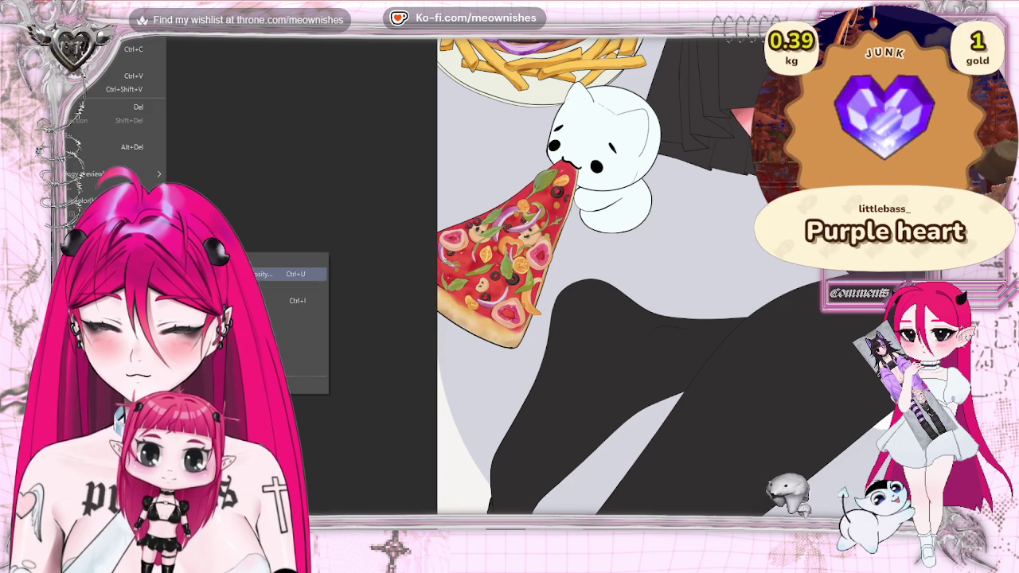
{"action": "key", "text": "Return"}
{"action": "mouse_move", "coordinate": [745, 321]}
{"action": "left_mouse_down"}
{"action": "mouse_move", "coordinate": [732, 320]}
{"action": "mouse_move", "coordinate": [719, 355]}
{"action": "left_mouse_up"}
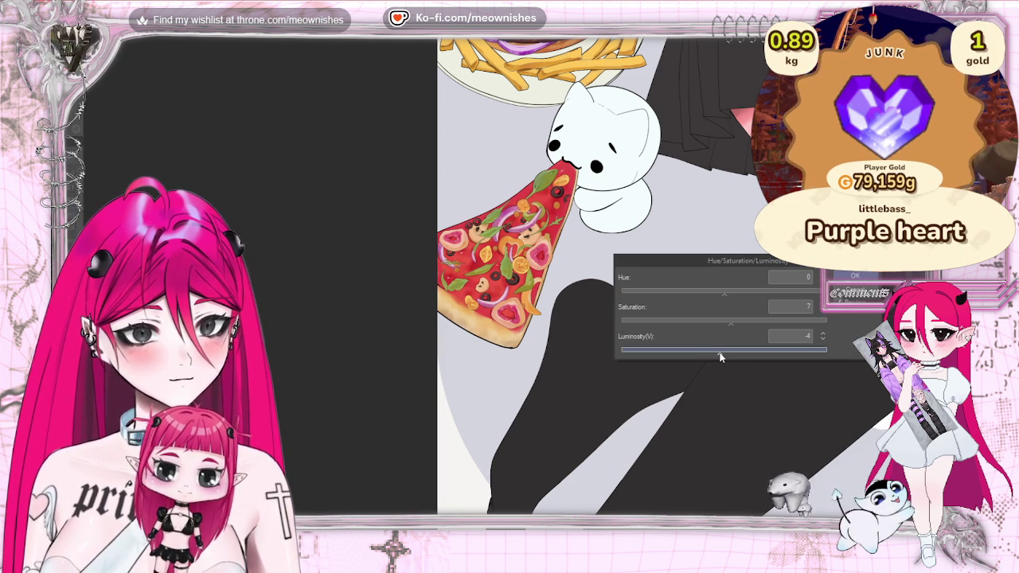
{"action": "left_click_drag", "start_coordinate": [731, 321], "coordinate": [734, 326]}
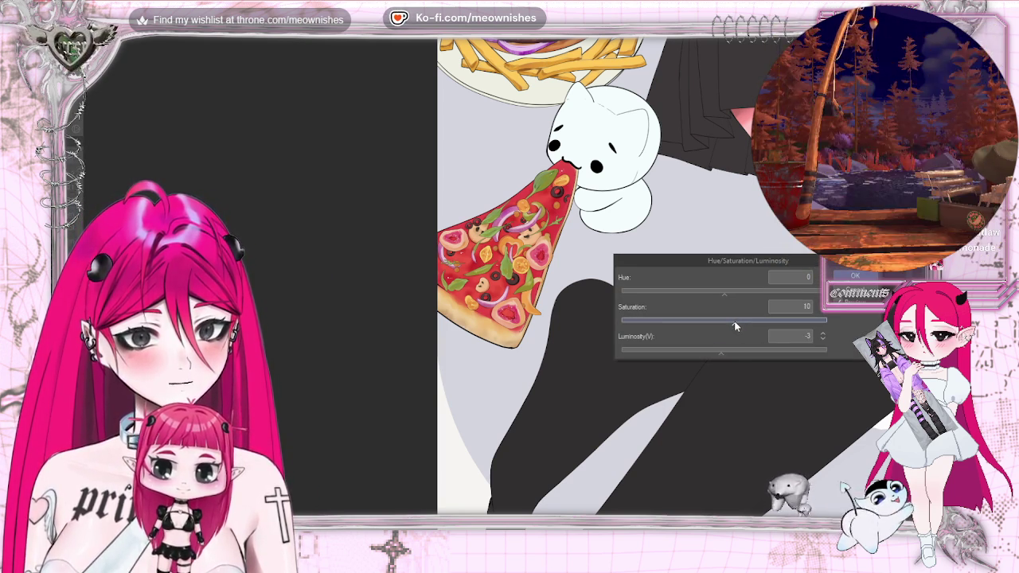
{"action": "key", "text": "ctrl+0"}
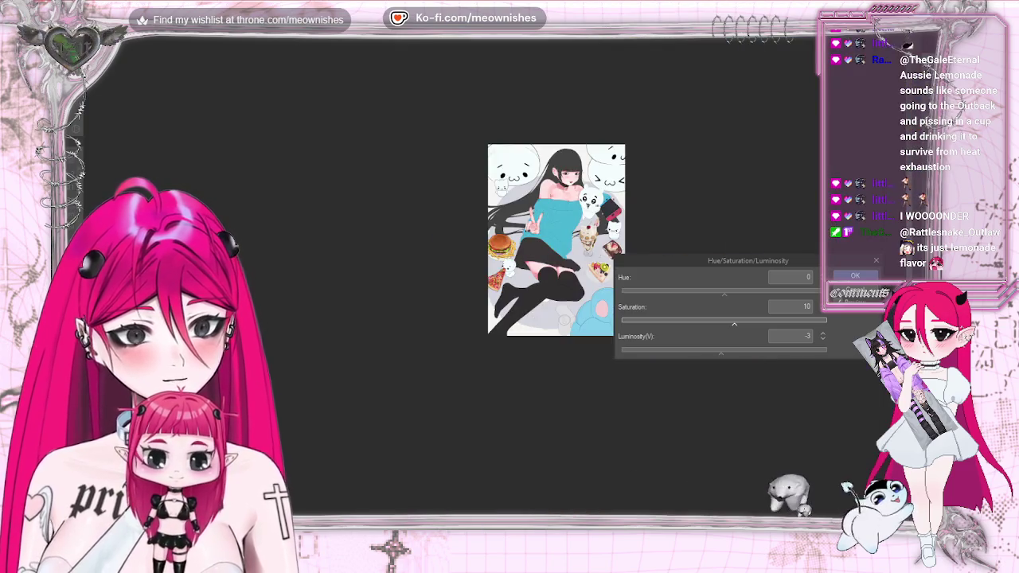
{"action": "scroll", "coordinate": [496, 281], "scroll_direction": "up", "scroll_amount": 2}
{"action": "scroll", "coordinate": [496, 281], "scroll_direction": "up", "scroll_amount": 2}
{"action": "scroll", "coordinate": [496, 281], "scroll_direction": "up", "scroll_amount": 2}
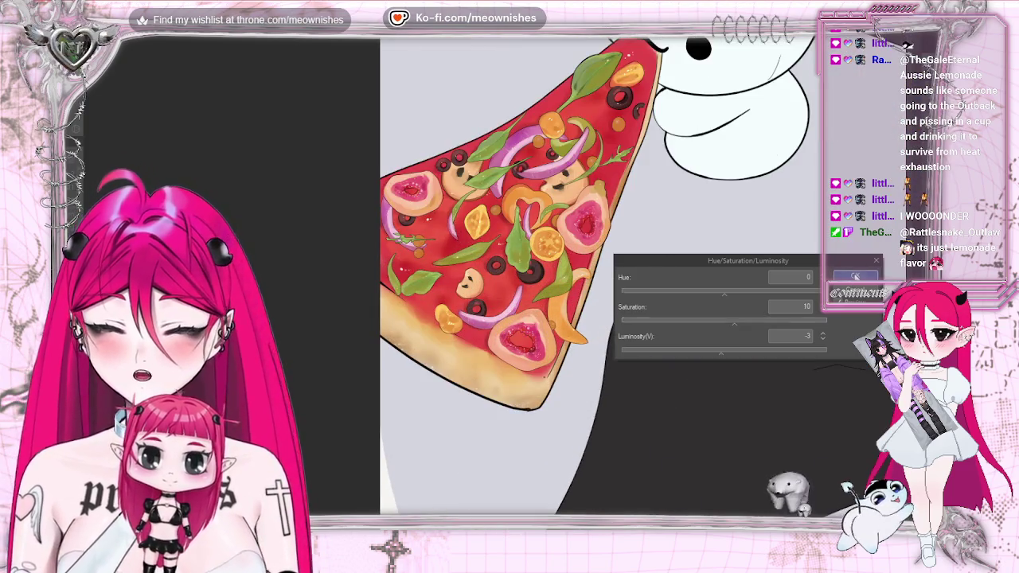
{"action": "left_click", "coordinate": [855, 276]}
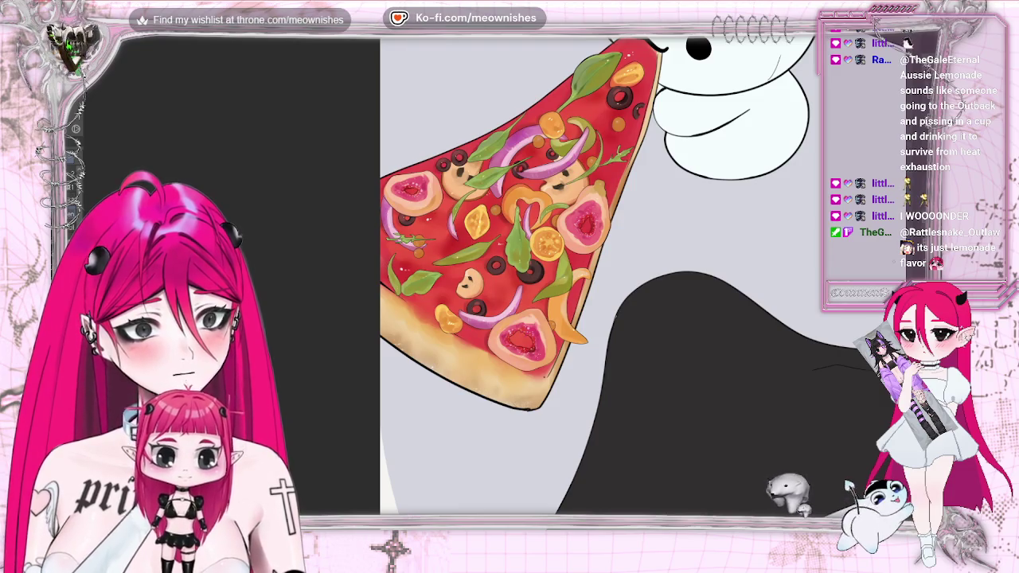
{"action": "scroll", "coordinate": [597, 274], "scroll_direction": "up", "scroll_amount": 3}
Zoom in and out around the pizza slice to inspect it without its red sauce.
{"action": "scroll", "coordinate": [597, 274], "scroll_direction": "up", "scroll_amount": 3}
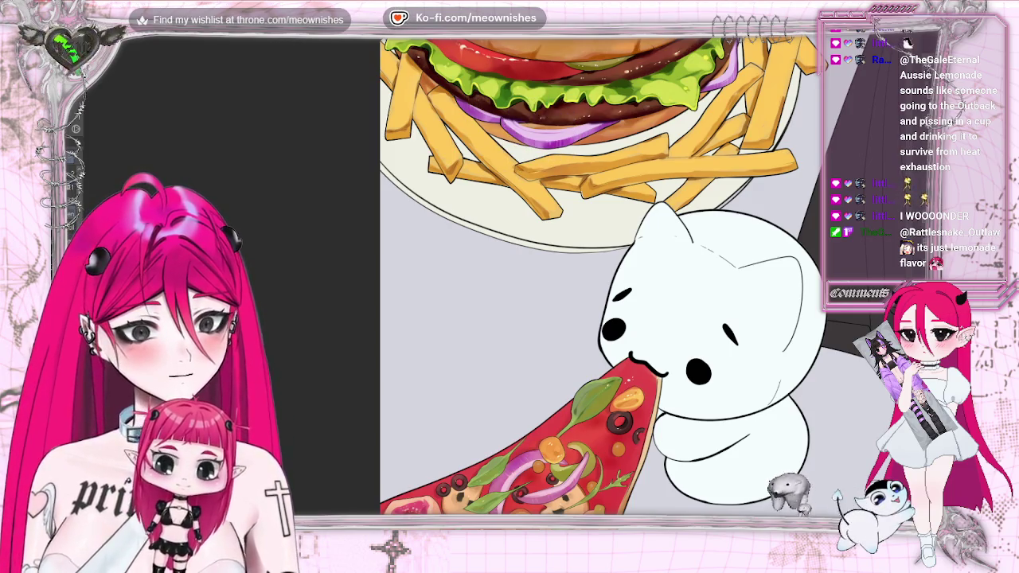
{"action": "scroll", "coordinate": [643, 274], "scroll_direction": "down", "scroll_amount": 5}
{"action": "scroll", "coordinate": [496, 281], "scroll_direction": "up", "scroll_amount": 3}
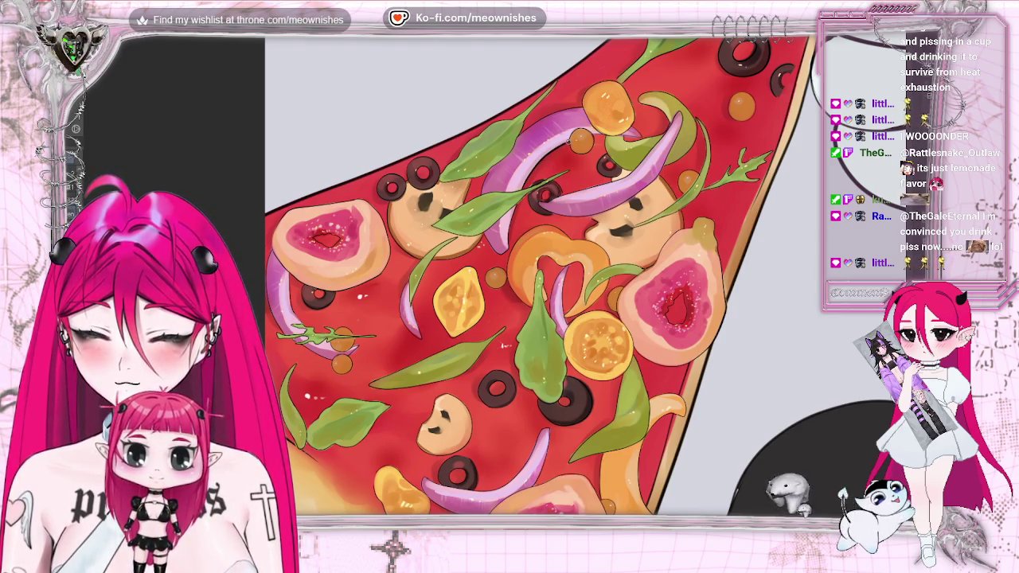
{"action": "scroll", "coordinate": [597, 275], "scroll_direction": "down", "scroll_amount": 5}
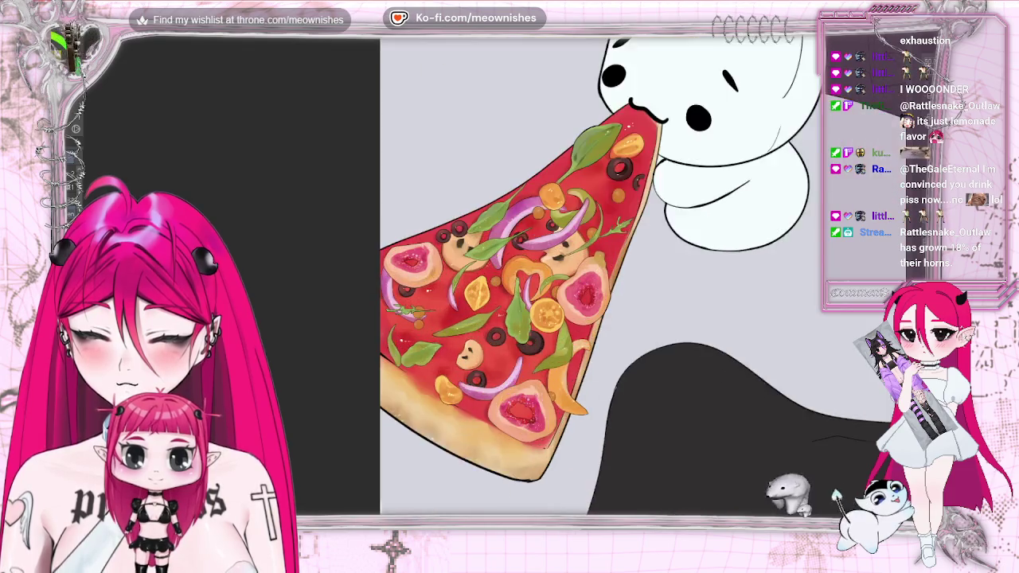
{"action": "scroll", "coordinate": [498, 283], "scroll_direction": "up", "scroll_amount": 2}
{"action": "scroll", "coordinate": [498, 282], "scroll_direction": "up", "scroll_amount": 2}
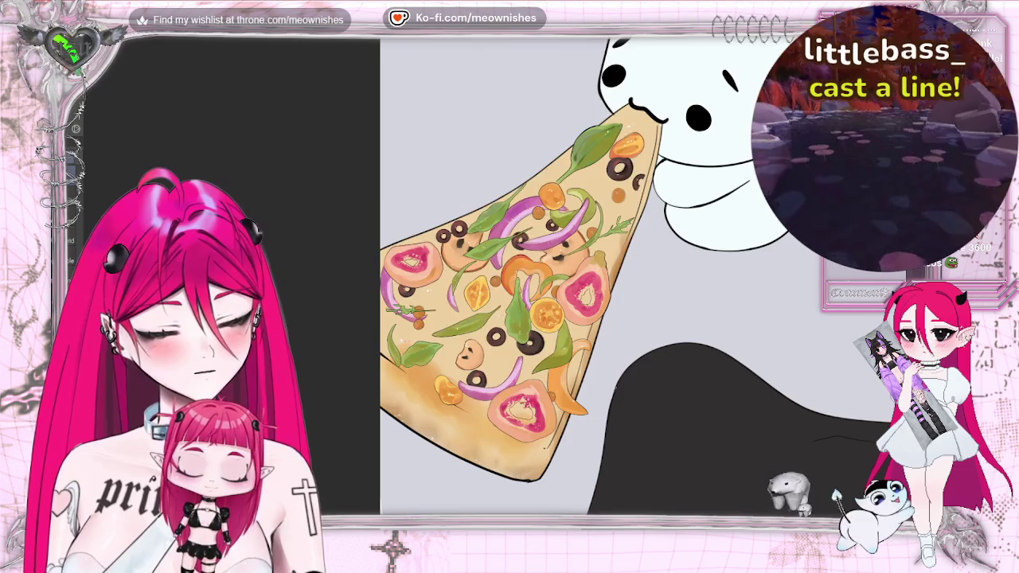
{"action": "scroll", "coordinate": [636, 275], "scroll_direction": "down", "scroll_amount": 3}
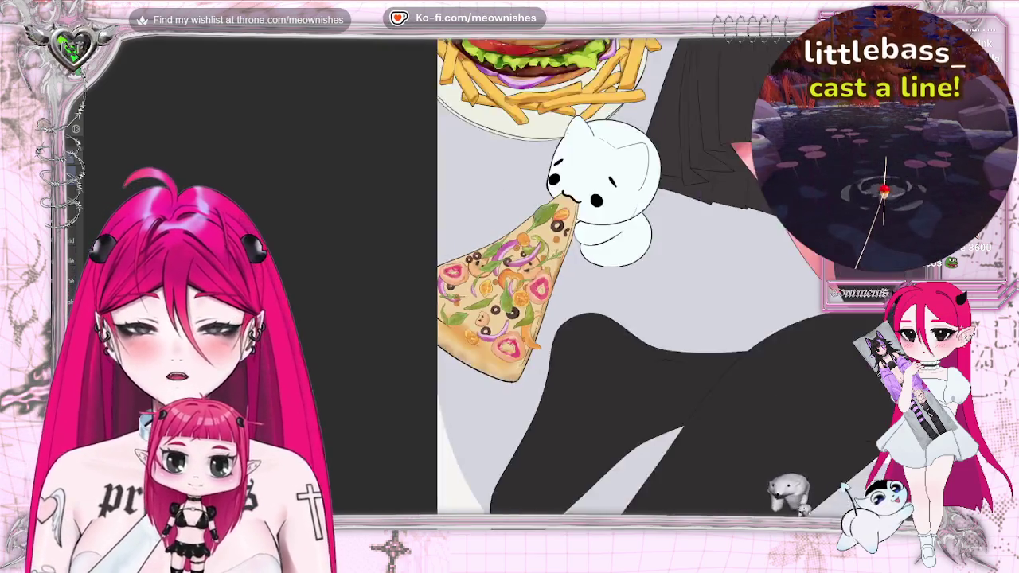
{"action": "scroll", "coordinate": [637, 274], "scroll_direction": "up", "scroll_amount": 3}
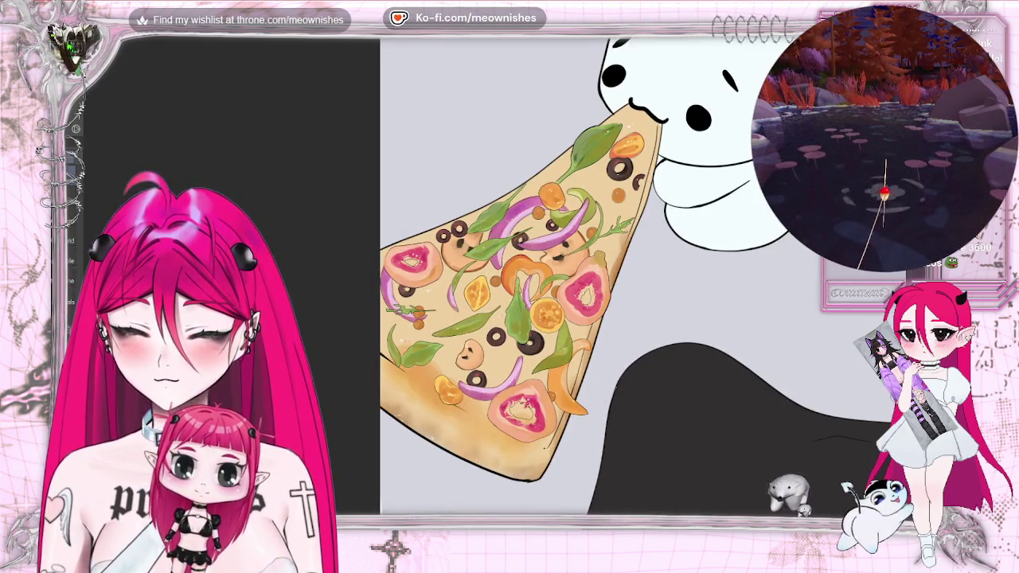
Restore the red sauce and shift its colours to Hue -2, Saturation 12, Luminosity -6.
{"action": "key", "text": "ctrl+z"}
{"action": "key", "text": "alt+e"}
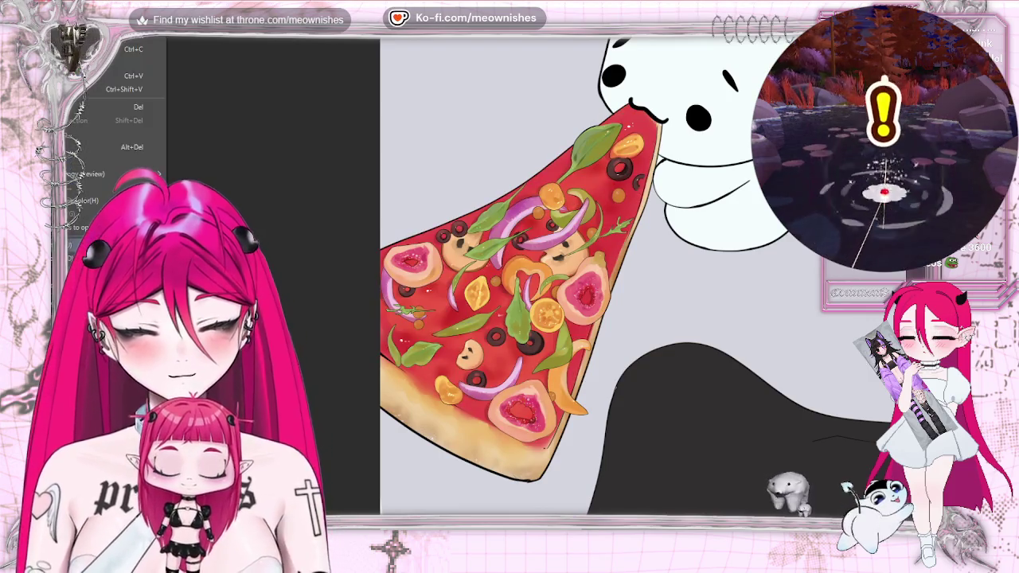
{"action": "key", "text": "Return"}
{"action": "left_click_drag", "start_coordinate": [740, 319], "coordinate": [717, 350]}
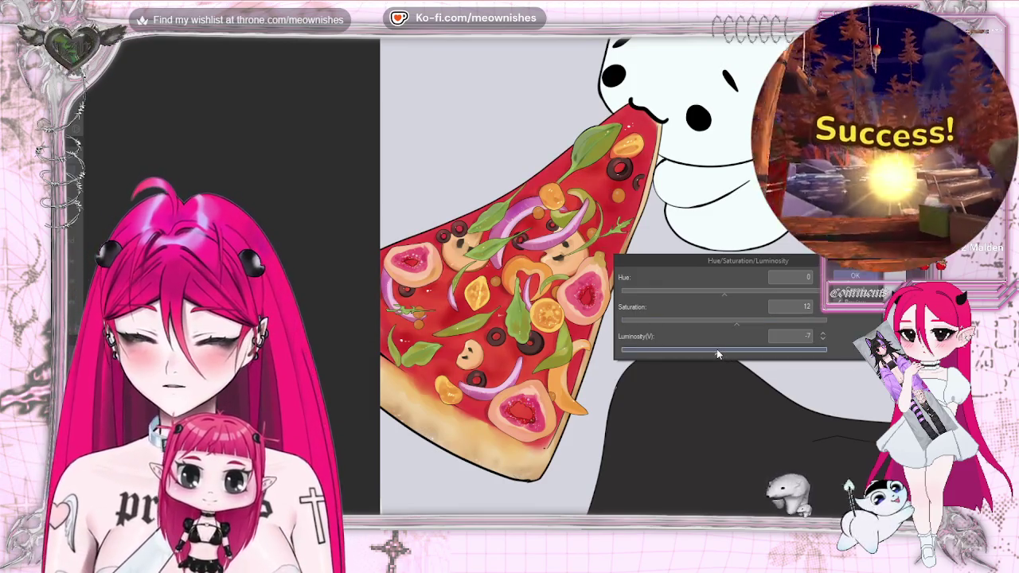
{"action": "left_click", "coordinate": [722, 292]}
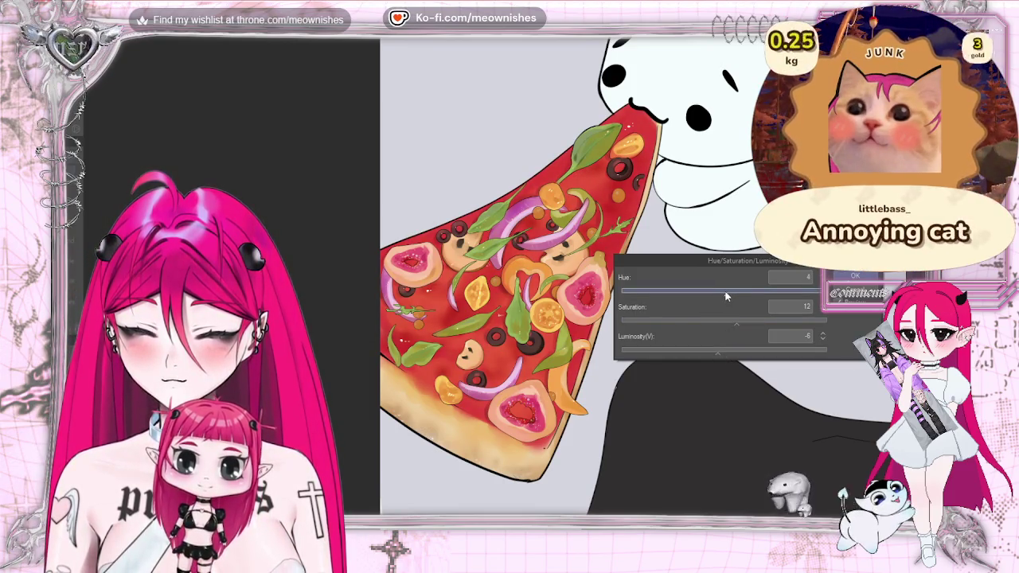
{"action": "scroll", "coordinate": [496, 285], "scroll_direction": "down", "scroll_amount": 5}
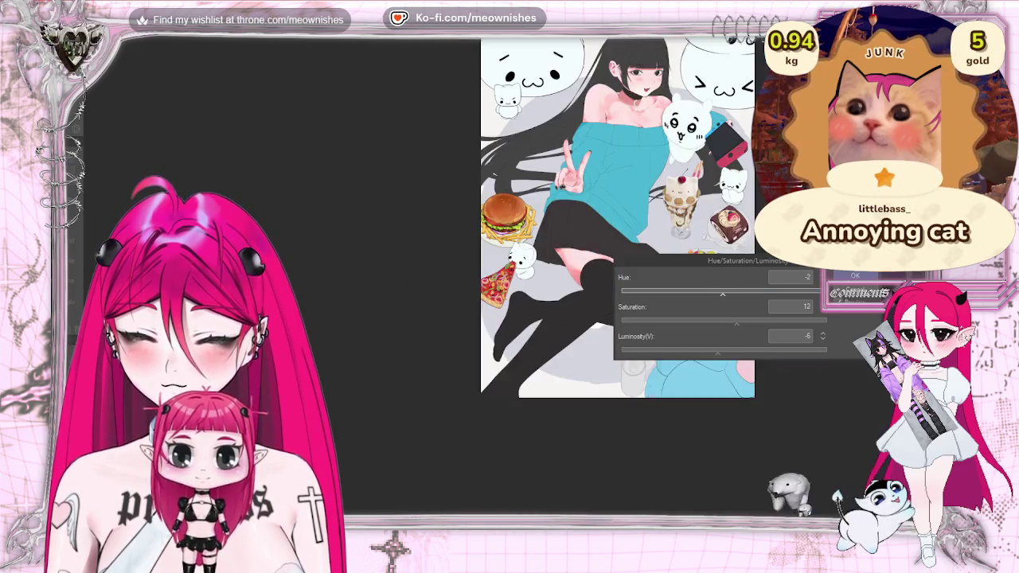
{"action": "scroll", "coordinate": [497, 282], "scroll_direction": "up", "scroll_amount": 5}
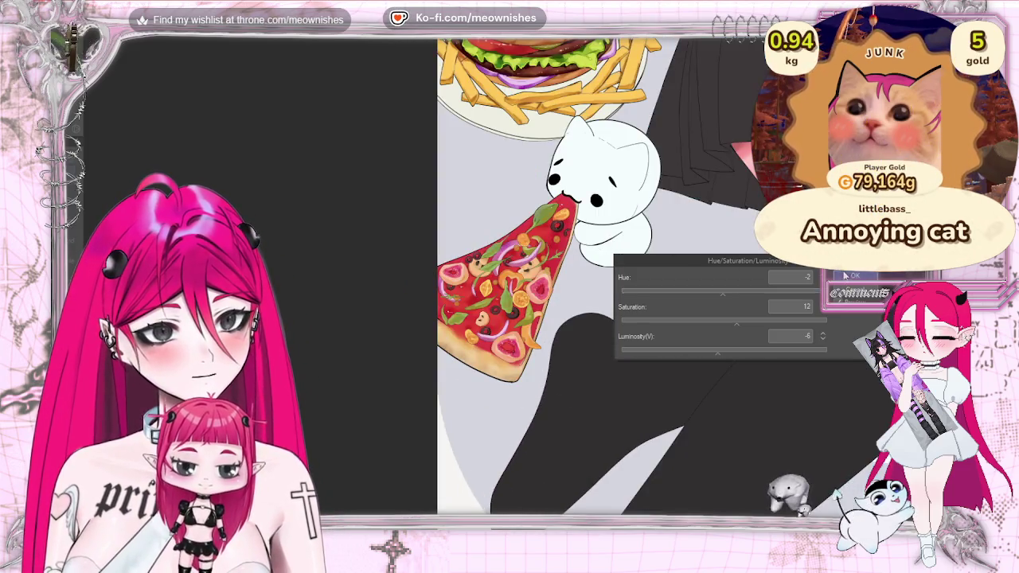
{"action": "left_click", "coordinate": [853, 276]}
{"action": "scroll", "coordinate": [648, 276], "scroll_direction": "up", "scroll_amount": 3}
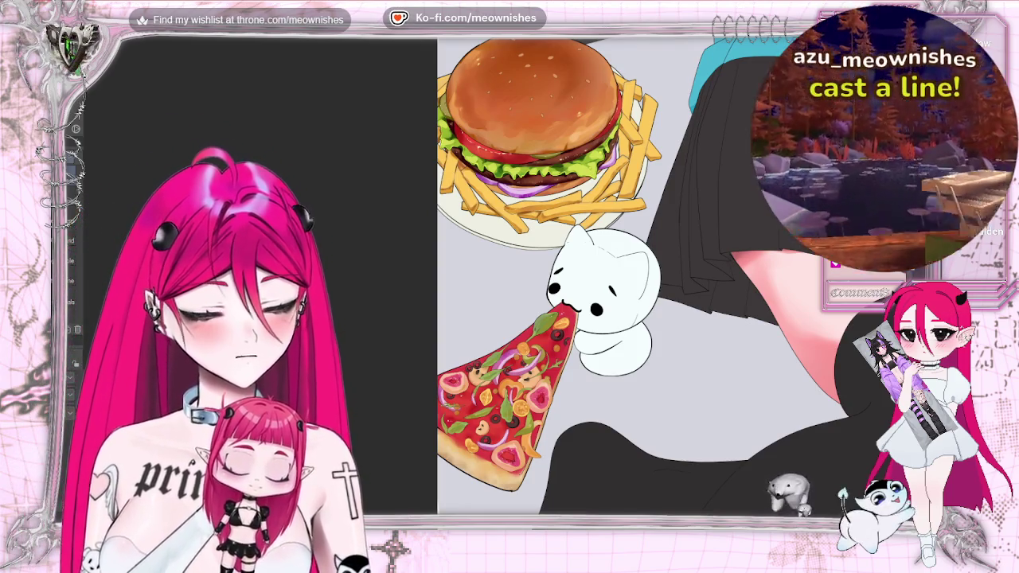
{"action": "key", "text": "ctrl+0"}
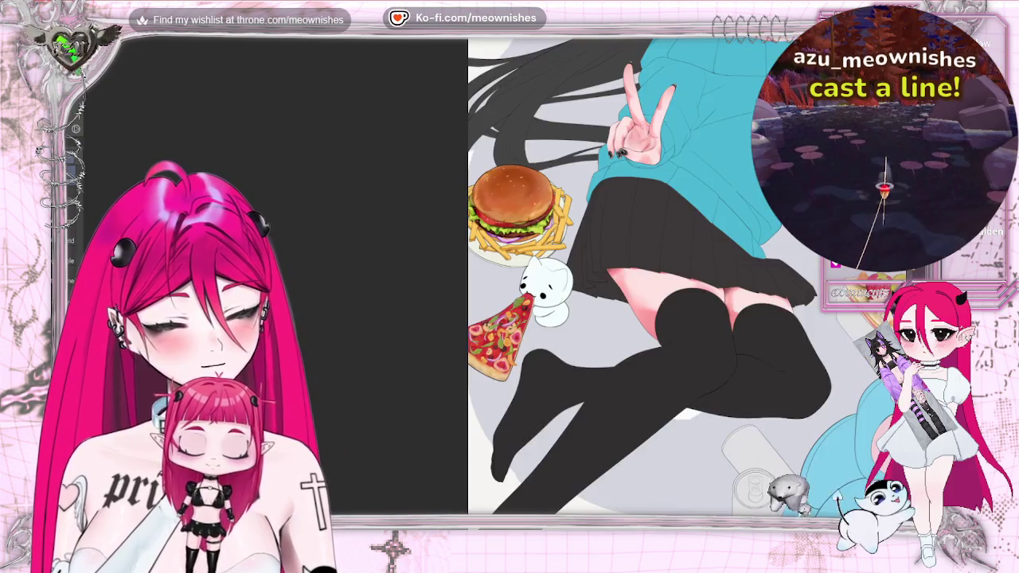
{"action": "left_click_drag", "start_coordinate": [846, 487], "coordinate": [619, 487]}
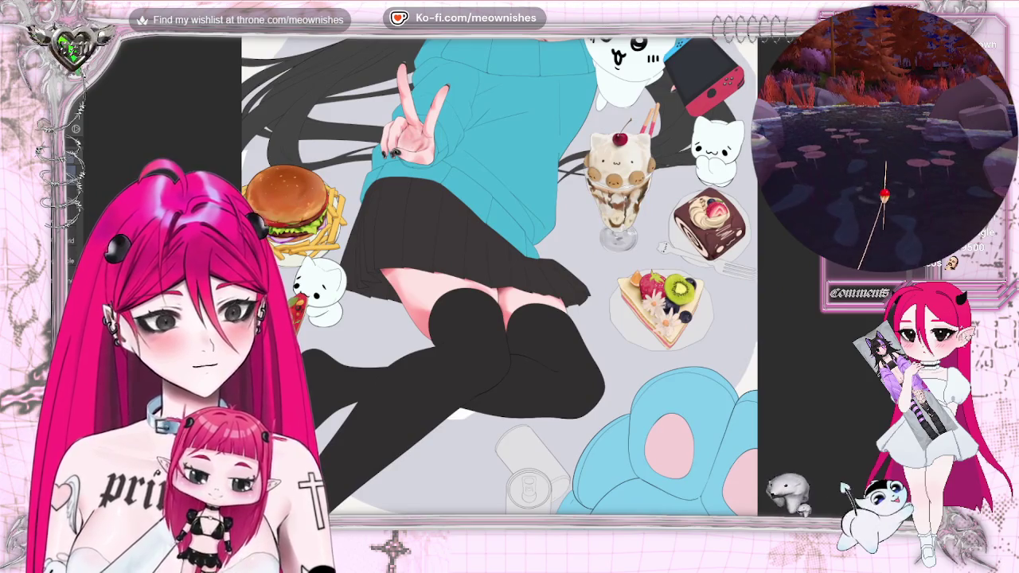
{"action": "scroll", "coordinate": [499, 276], "scroll_direction": "down", "scroll_amount": 2}
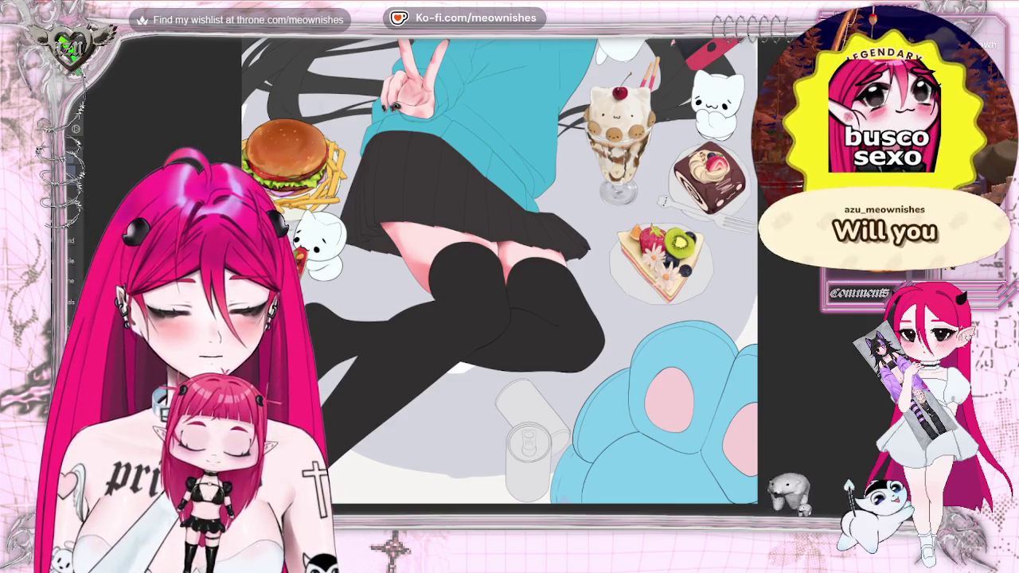
{"action": "scroll", "coordinate": [499, 271], "scroll_direction": "up", "scroll_amount": 2}
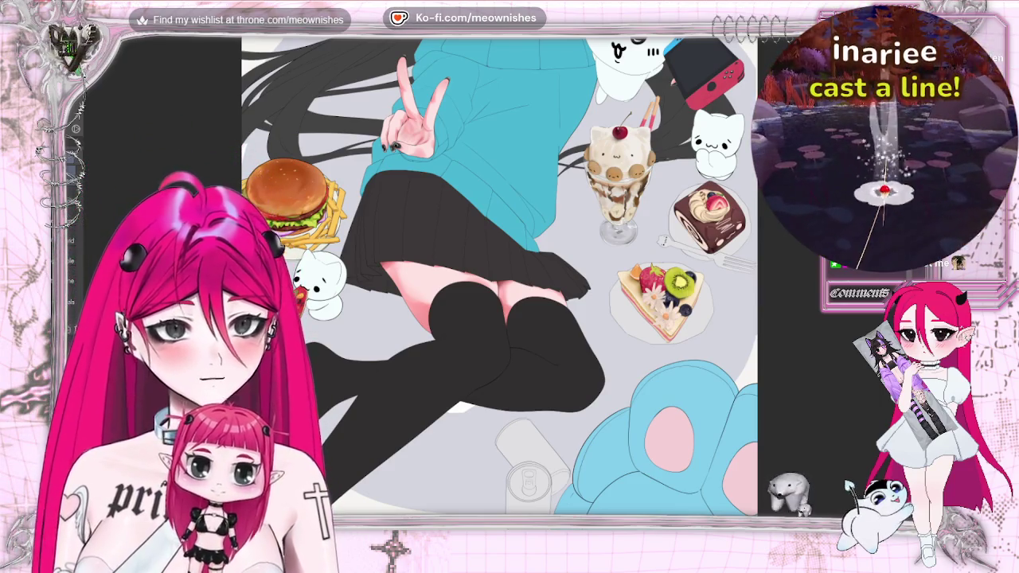
{"action": "scroll", "coordinate": [499, 279], "scroll_direction": "down", "scroll_amount": 3}
{"action": "scroll", "coordinate": [499, 258], "scroll_direction": "down", "scroll_amount": 3}
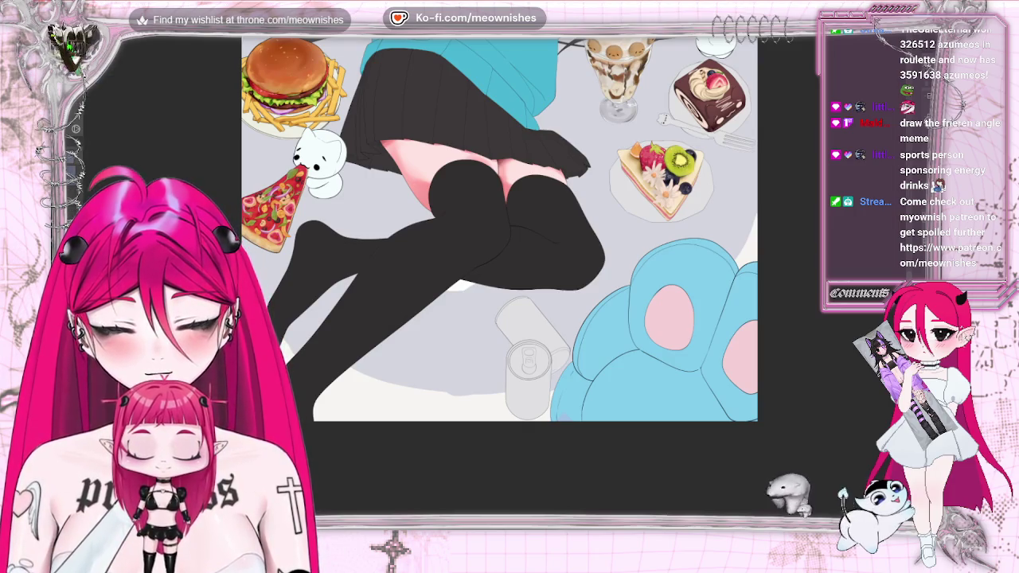
{"action": "key", "text": "ctrl+0"}
Move the Monster can photo over the sketched can, shrinking it and rotating it upright.
{"action": "key", "text": "ctrl+plus"}
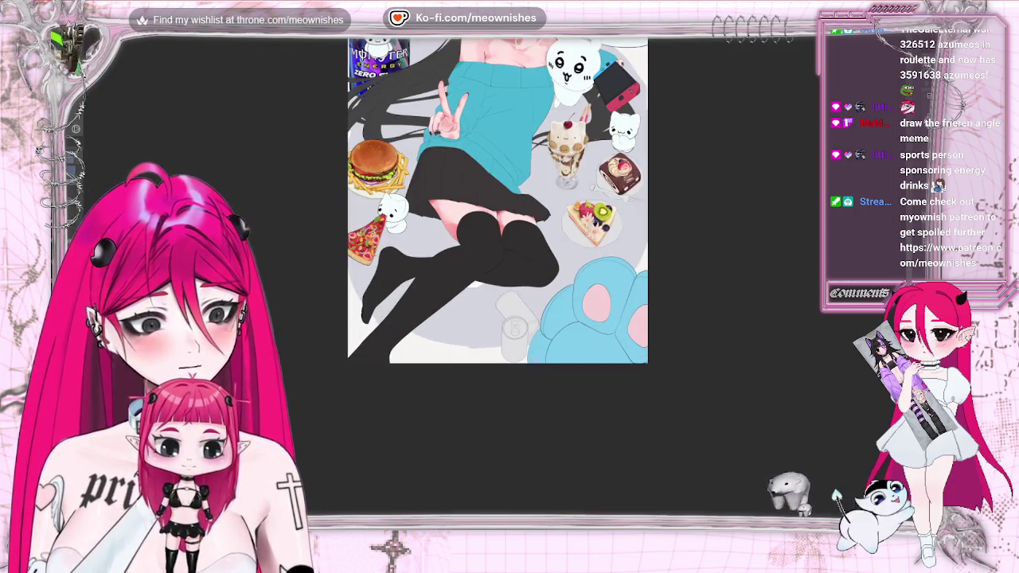
{"action": "left_click_drag", "start_coordinate": [416, 54], "coordinate": [552, 313]}
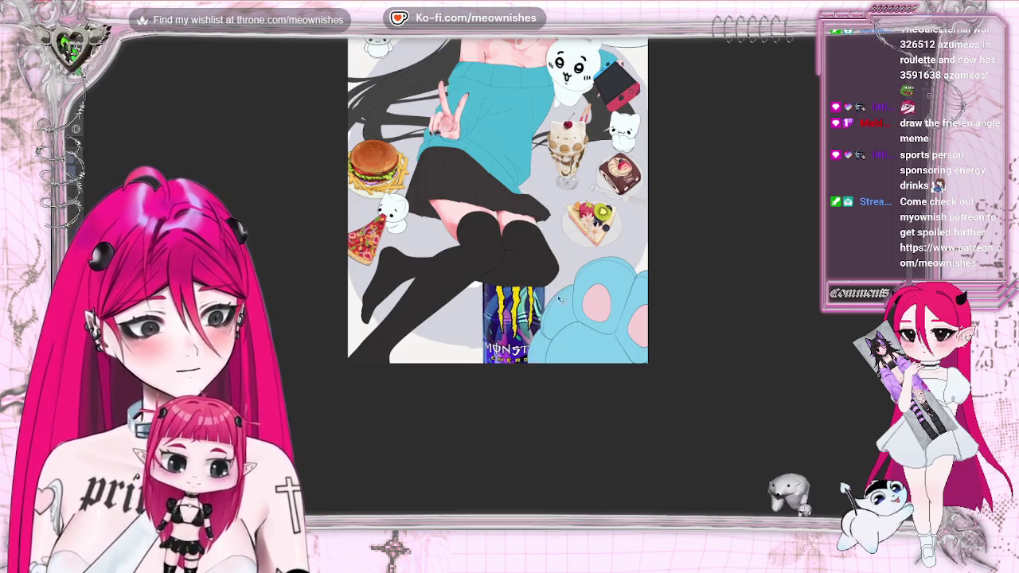
{"action": "key", "text": "ctrl+plus"}
{"action": "key", "text": "ctrl+t"}
{"action": "mouse_move", "coordinate": [588, 506]}
{"action": "left_mouse_down"}
{"action": "mouse_move", "coordinate": [600, 478]}
{"action": "mouse_move", "coordinate": [525, 374]}
{"action": "left_mouse_up"}
{"action": "mouse_move", "coordinate": [523, 328]}
{"action": "left_mouse_down"}
{"action": "mouse_move", "coordinate": [570, 395]}
{"action": "mouse_move", "coordinate": [623, 342]}
{"action": "mouse_move", "coordinate": [552, 389]}
{"action": "left_mouse_up"}
{"action": "scroll", "coordinate": [464, 275], "scroll_direction": "up", "scroll_amount": 5}
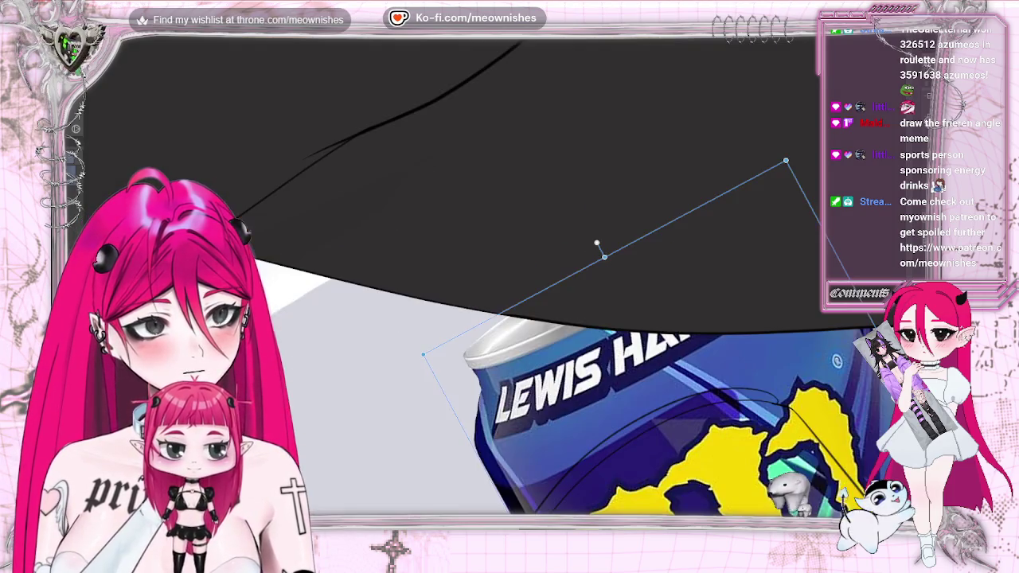
{"action": "key", "text": "asciicircum"}
{"action": "key", "text": "asciicircum"}
{"action": "key", "text": "asciicircum"}
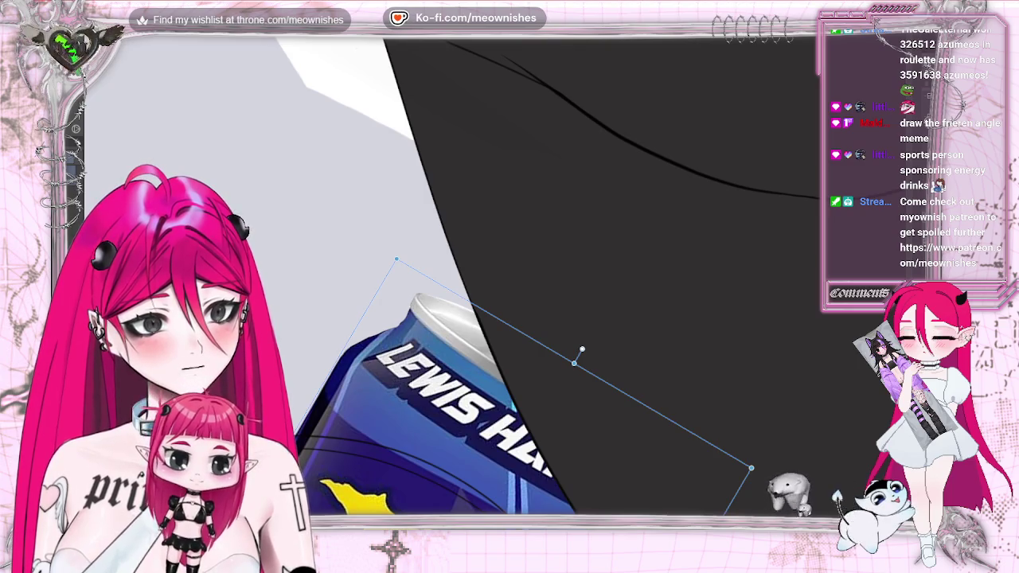
{"action": "scroll", "coordinate": [478, 279], "scroll_direction": "down", "scroll_amount": 5}
{"action": "scroll", "coordinate": [477, 278], "scroll_direction": "down", "scroll_amount": 2}
{"action": "scroll", "coordinate": [477, 278], "scroll_direction": "up", "scroll_amount": 2}
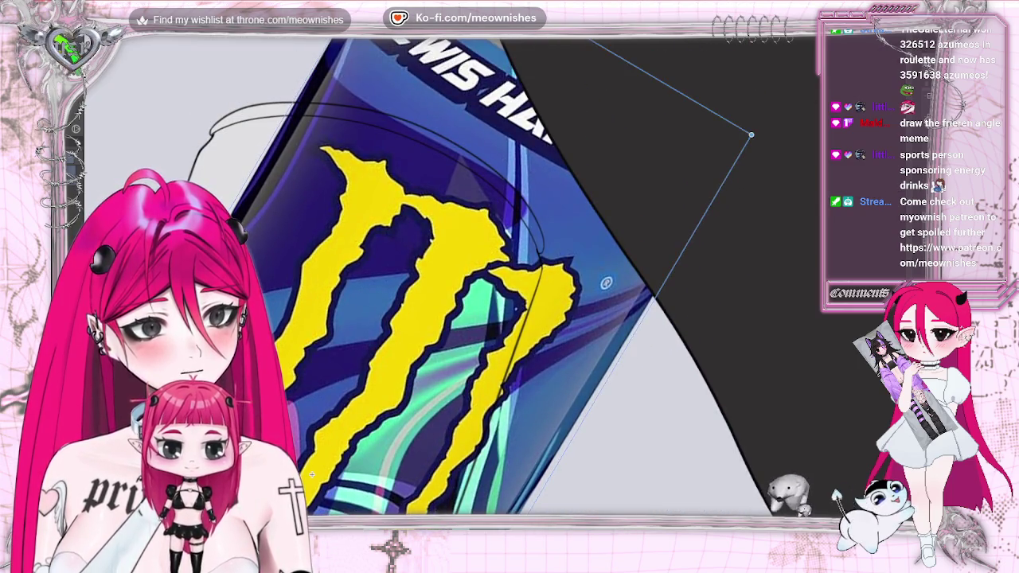
{"action": "scroll", "coordinate": [491, 287], "scroll_direction": "down", "scroll_amount": 5}
{"action": "mouse_move", "coordinate": [528, 221]}
{"action": "left_mouse_down"}
{"action": "mouse_move", "coordinate": [559, 186]}
{"action": "mouse_move", "coordinate": [582, 189]}
{"action": "mouse_move", "coordinate": [482, 275]}
{"action": "mouse_move", "coordinate": [475, 292]}
{"action": "left_mouse_up"}
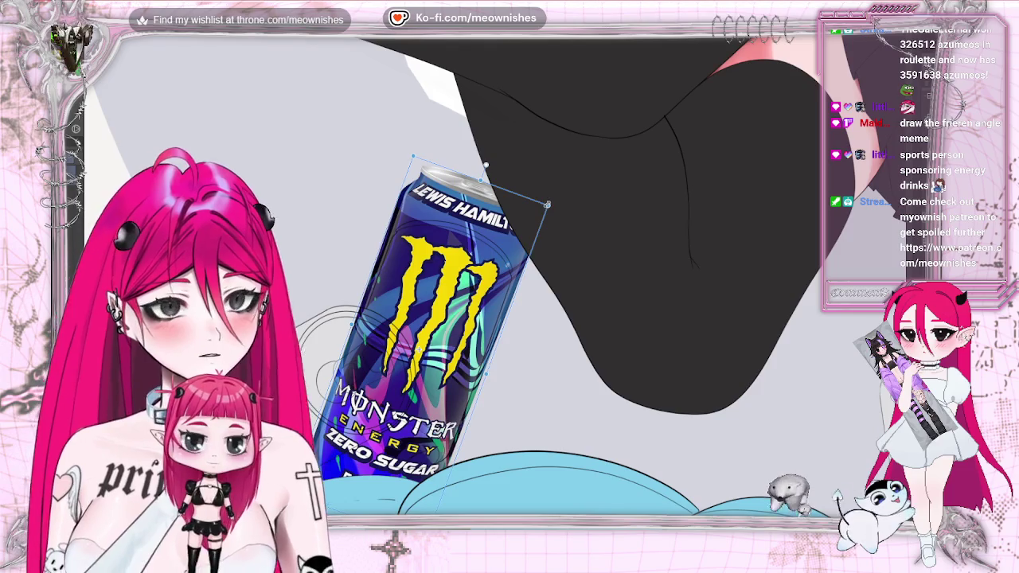
Resize and warp the can photo to fit the sketch, then delete it.
{"action": "key", "text": "Return"}
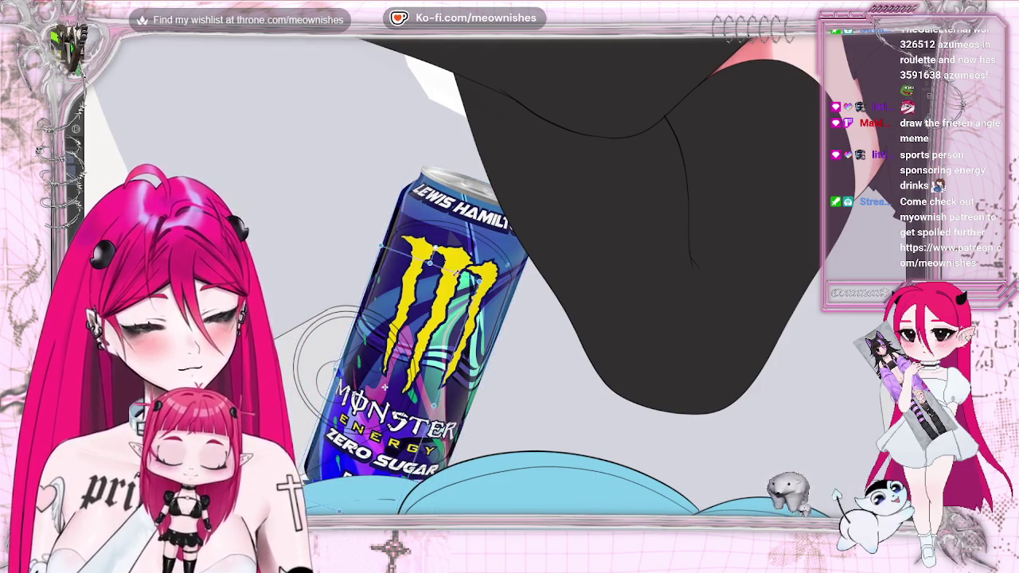
{"action": "left_click_drag", "start_coordinate": [384, 387], "coordinate": [455, 277]}
{"action": "left_click_drag", "start_coordinate": [398, 372], "coordinate": [521, 237]}
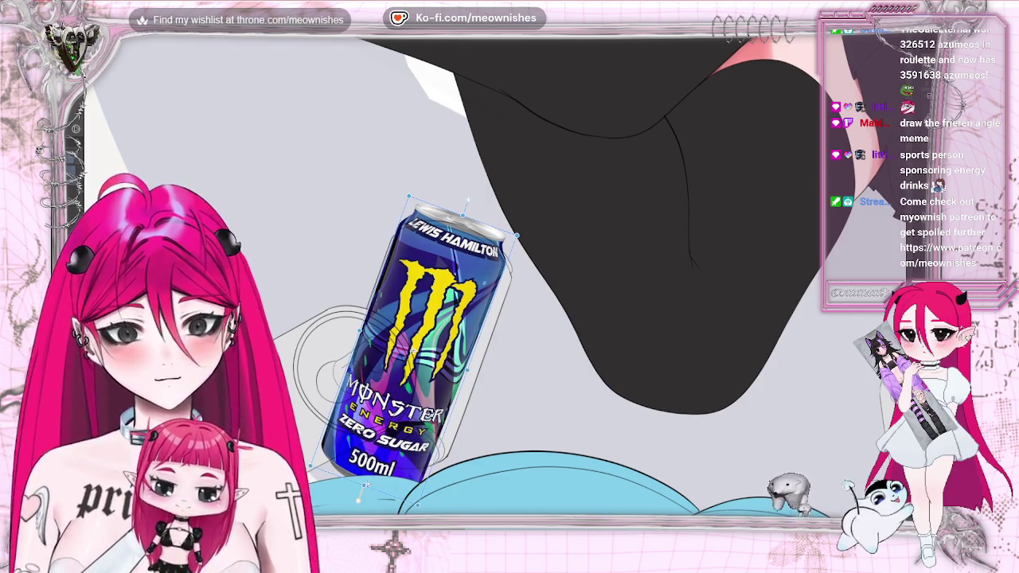
{"action": "left_click_drag", "start_coordinate": [434, 483], "coordinate": [459, 449]}
{"action": "mouse_move", "coordinate": [463, 215]}
{"action": "left_mouse_down"}
{"action": "mouse_move", "coordinate": [446, 239]}
{"action": "mouse_move", "coordinate": [455, 254]}
{"action": "left_mouse_up"}
{"action": "left_click_drag", "start_coordinate": [430, 344], "coordinate": [405, 359]}
{"action": "left_click_drag", "start_coordinate": [449, 257], "coordinate": [463, 219]}
{"action": "left_click_drag", "start_coordinate": [476, 360], "coordinate": [488, 363]}
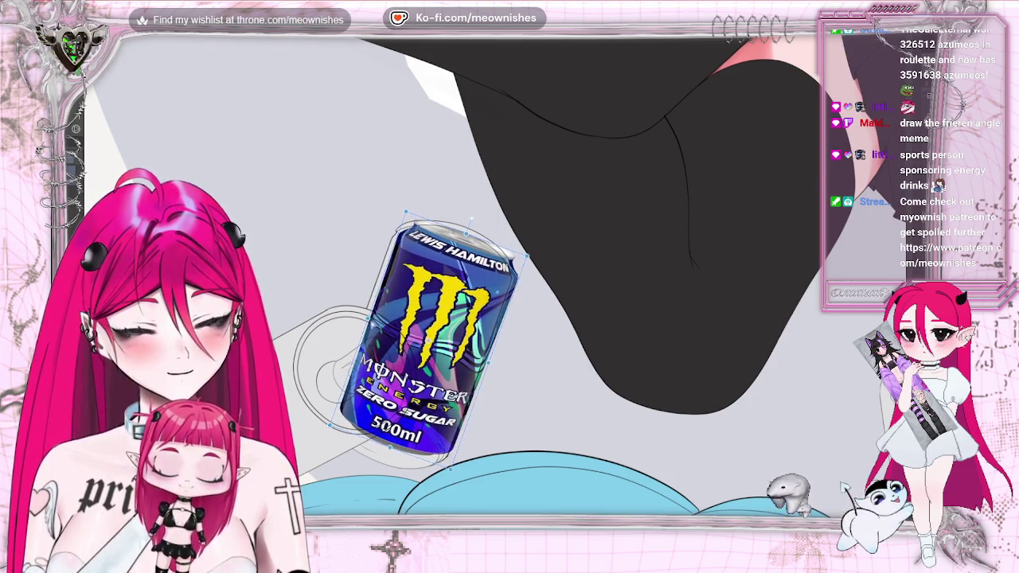
{"action": "left_click_drag", "start_coordinate": [354, 342], "coordinate": [344, 342]}
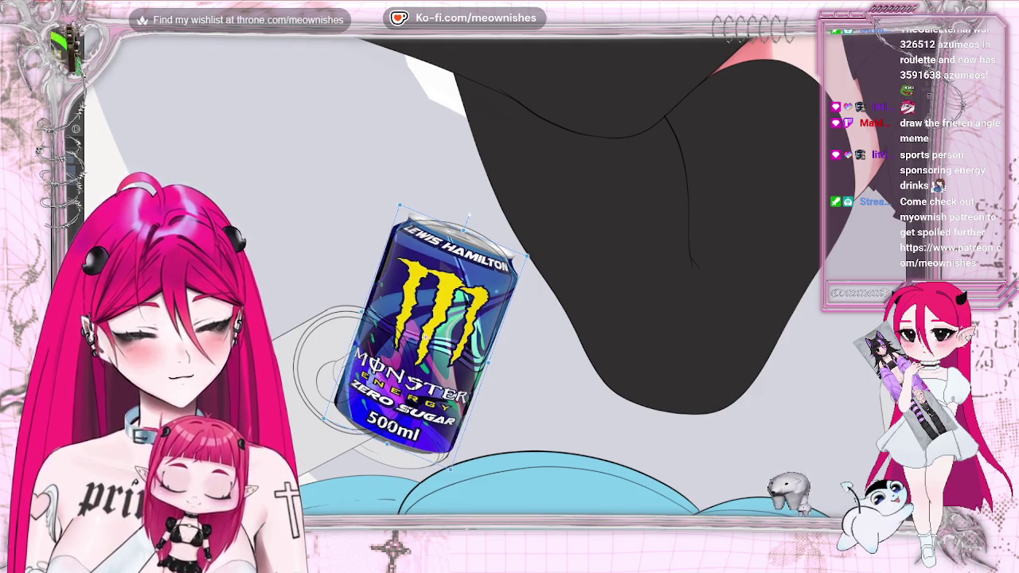
{"action": "left_click_drag", "start_coordinate": [424, 333], "coordinate": [301, 476]}
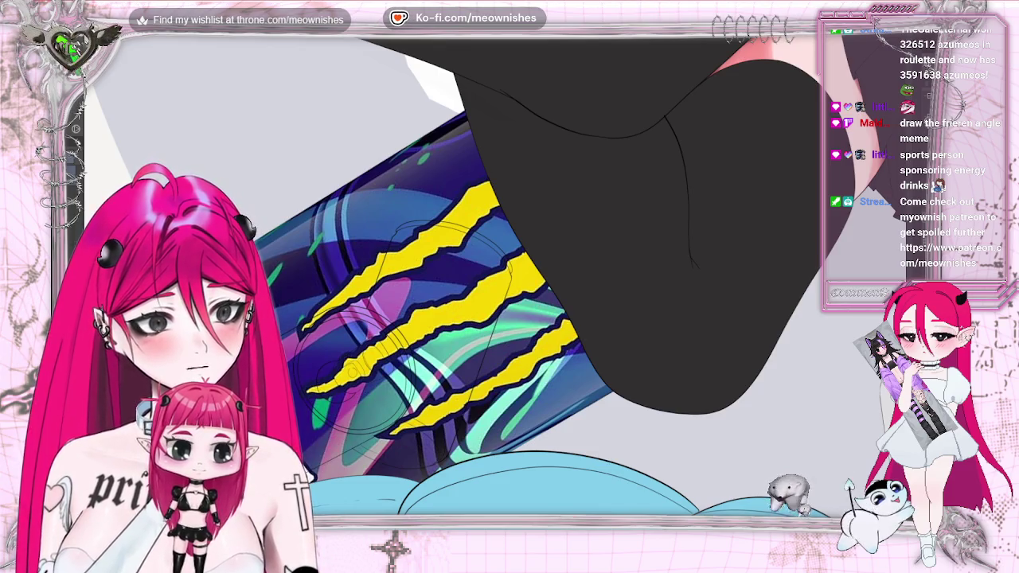
{"action": "key", "text": "Delete"}
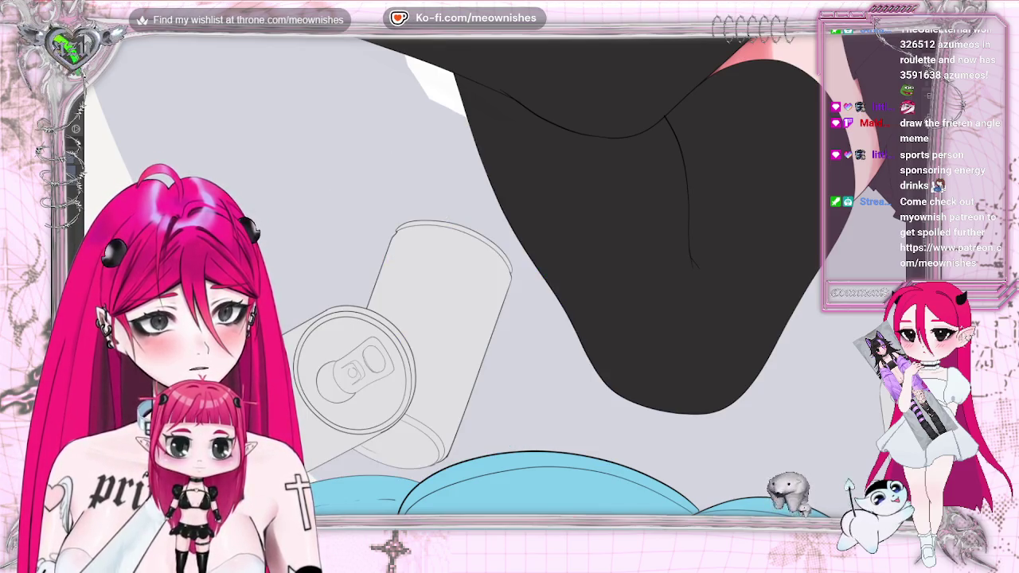
Paint a blue band across the top of the can sketch, redoing one stroke.
{"action": "key", "text": "ctrl+plus"}
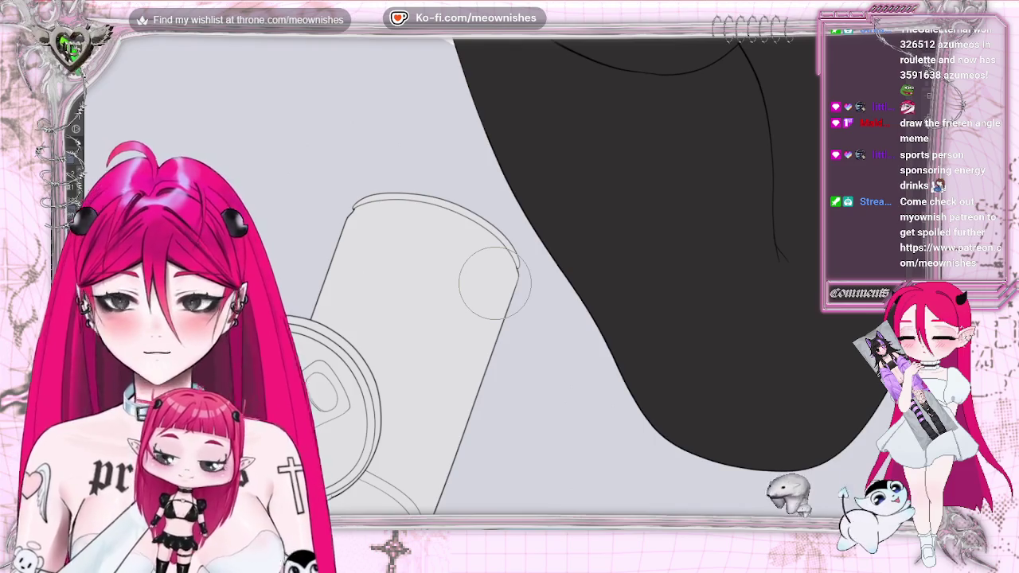
{"action": "scroll", "coordinate": [494, 283], "scroll_direction": "down", "scroll_amount": 2}
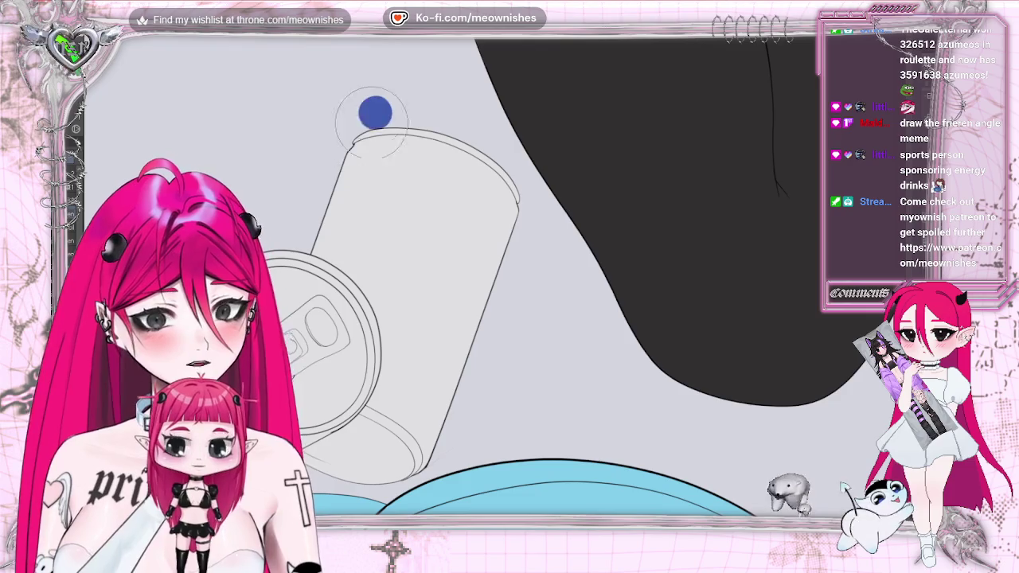
{"action": "left_click_drag", "start_coordinate": [376, 108], "coordinate": [333, 203]}
{"action": "left_click_drag", "start_coordinate": [354, 151], "coordinate": [441, 151]}
{"action": "key", "text": "ctrl+z"}
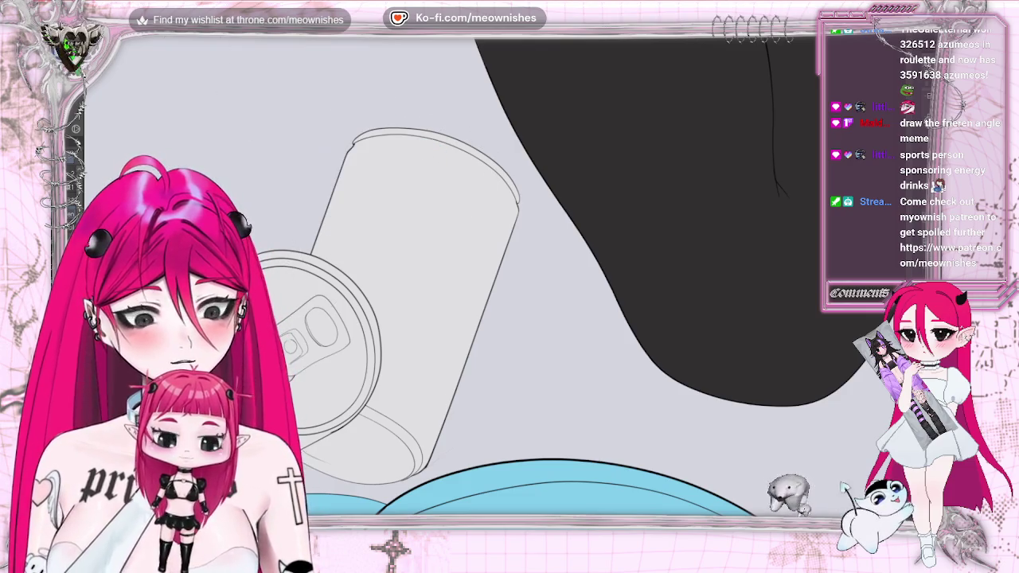
{"action": "mouse_move", "coordinate": [342, 147]}
{"action": "left_mouse_down"}
{"action": "mouse_move", "coordinate": [481, 155]}
{"action": "mouse_move", "coordinate": [317, 180]}
{"action": "left_mouse_up"}
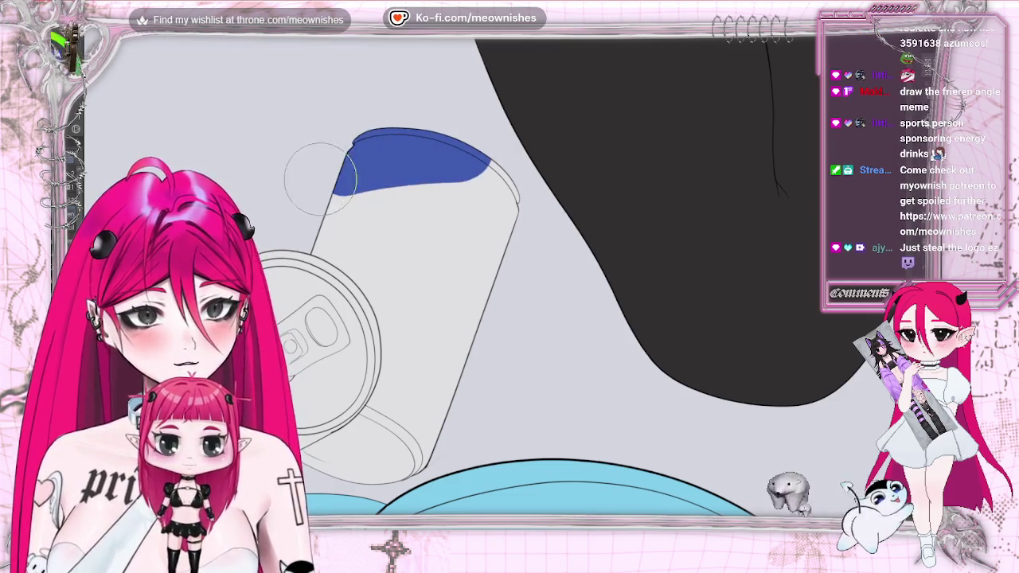
Paint the can's right side blue, thicken the top band, add a swoosh, and select the area.
{"action": "mouse_move", "coordinate": [489, 177]}
{"action": "left_mouse_down"}
{"action": "mouse_move", "coordinate": [426, 430]}
{"action": "mouse_move", "coordinate": [481, 167]}
{"action": "mouse_move", "coordinate": [421, 422]}
{"action": "left_mouse_up"}
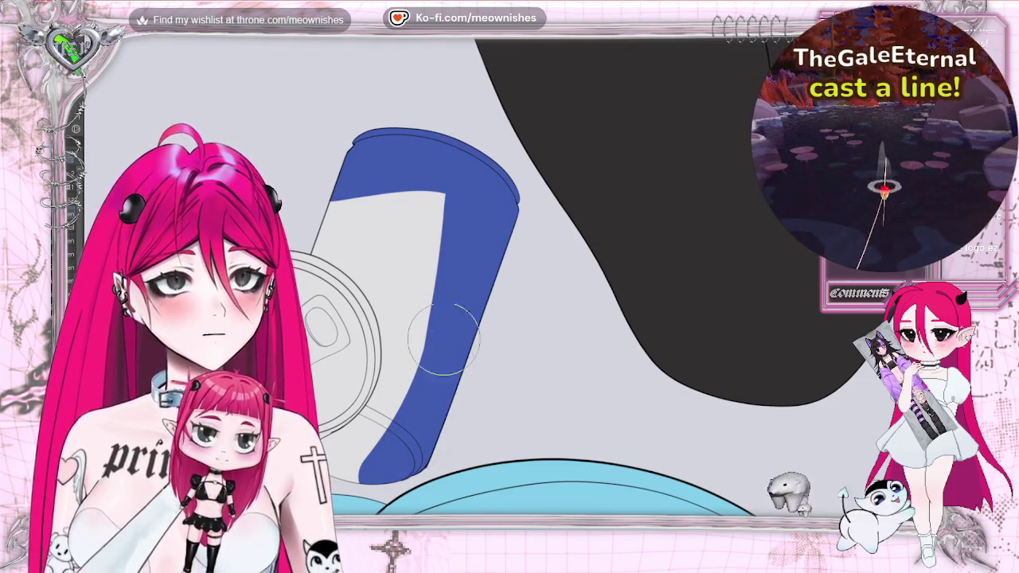
{"action": "left_click_drag", "start_coordinate": [478, 202], "coordinate": [331, 213]}
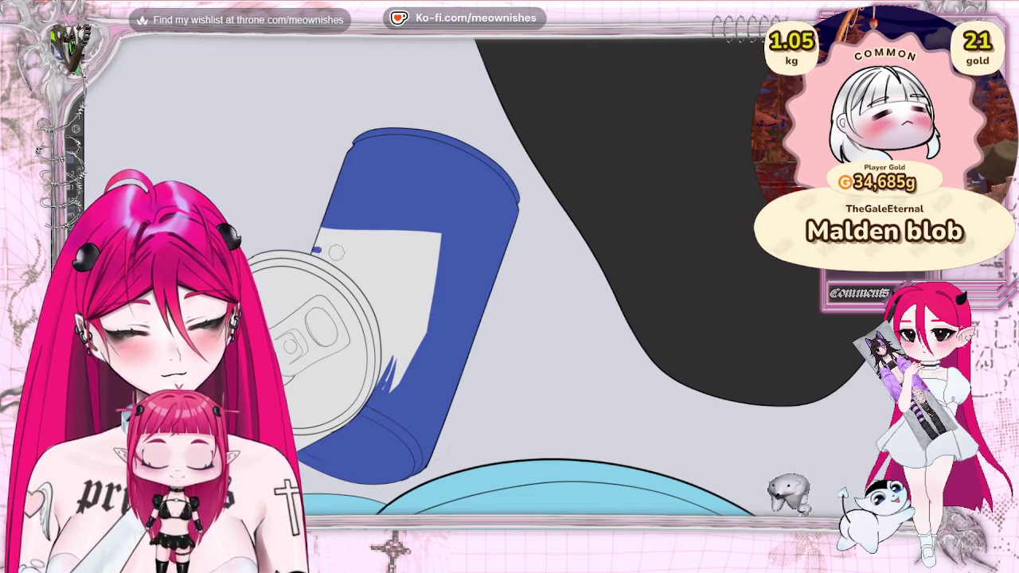
{"action": "left_click_drag", "start_coordinate": [314, 249], "coordinate": [430, 334]}
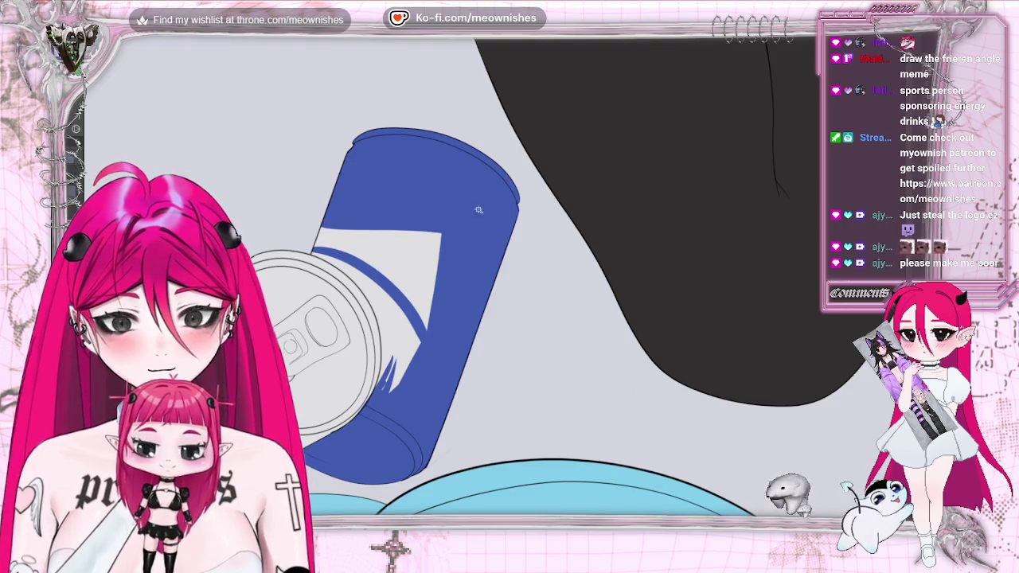
{"action": "left_click", "coordinate": [438, 339]}
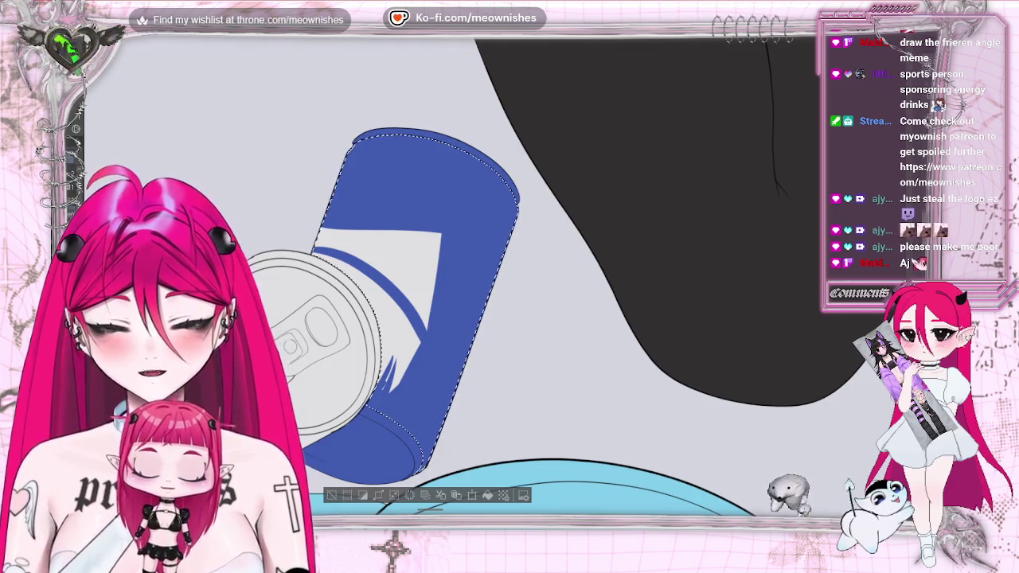
Fill the selected can body with solid blue and deselect.
{"action": "left_click", "coordinate": [374, 265]}
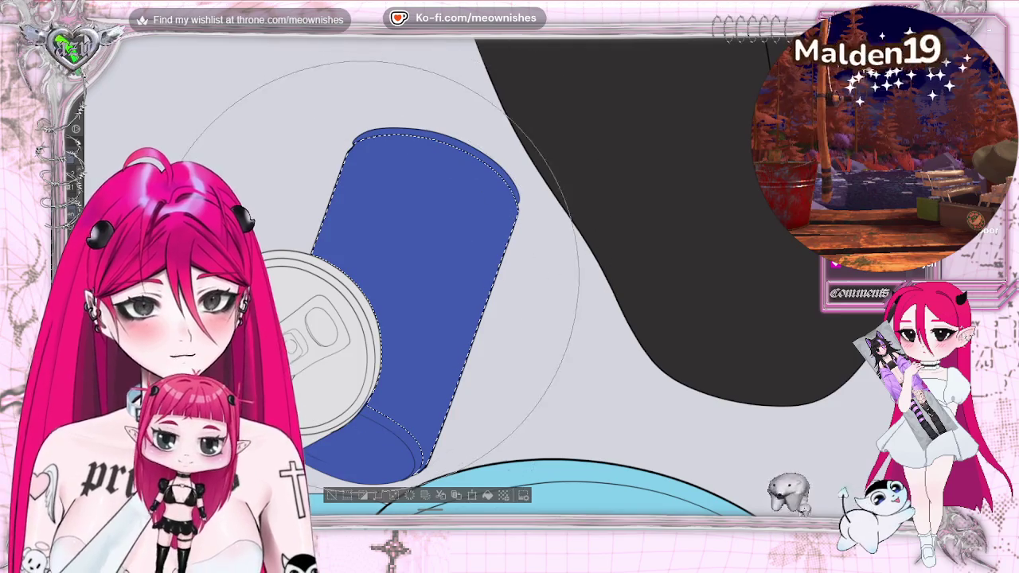
{"action": "key", "text": "ctrl+d"}
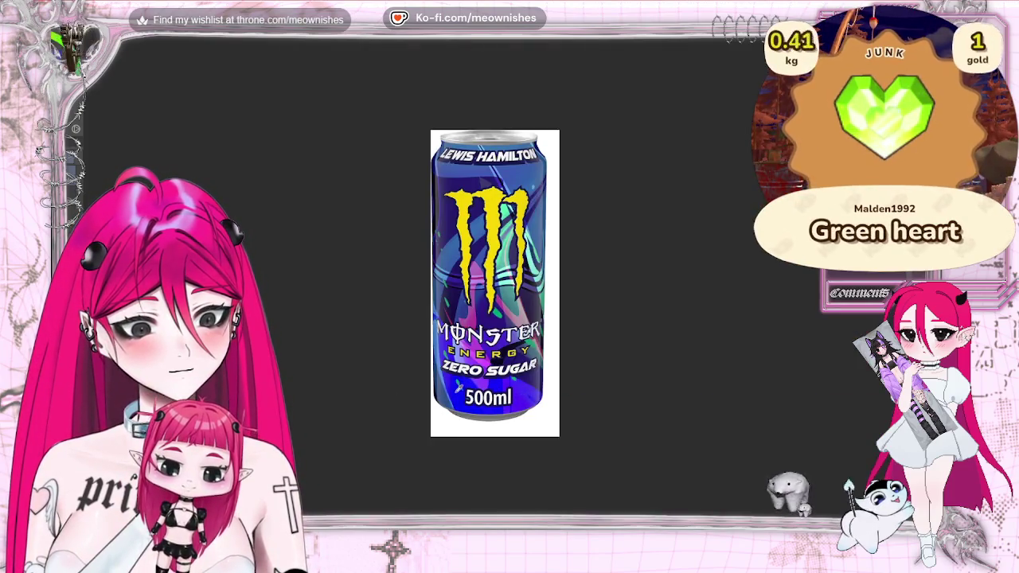
{"action": "key", "text": "alt+Tab"}
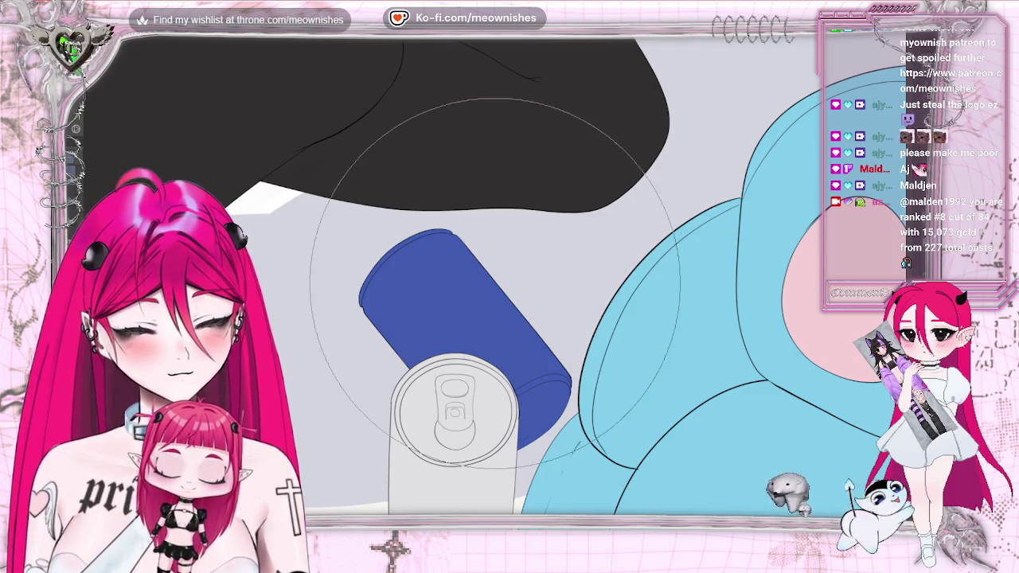
Airbrush a blue-purple gradient onto the lower can and deepen the blue over the lid.
{"action": "left_click_drag", "start_coordinate": [326, 374], "coordinate": [478, 382]}
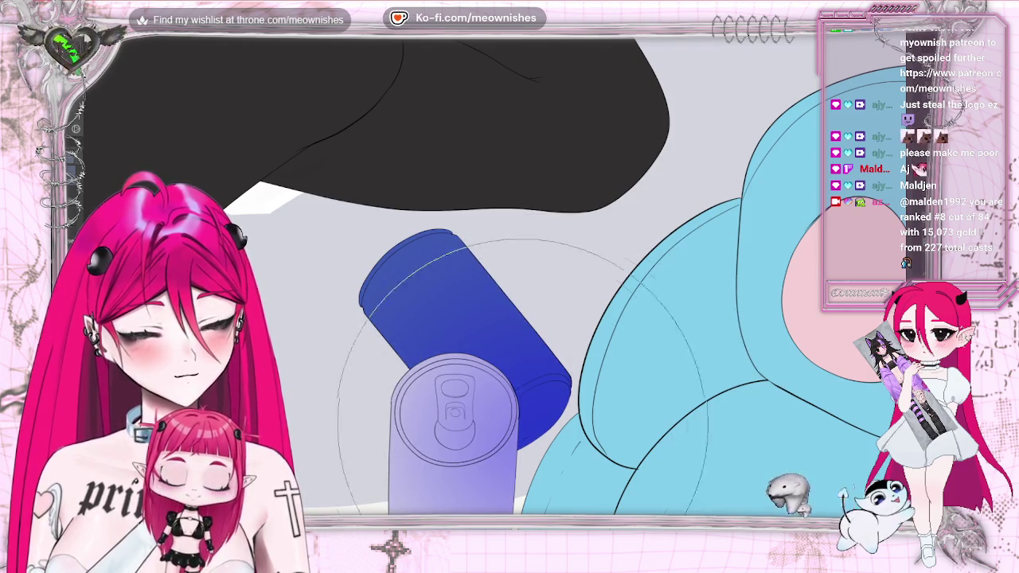
{"action": "left_click_drag", "start_coordinate": [462, 398], "coordinate": [509, 351]}
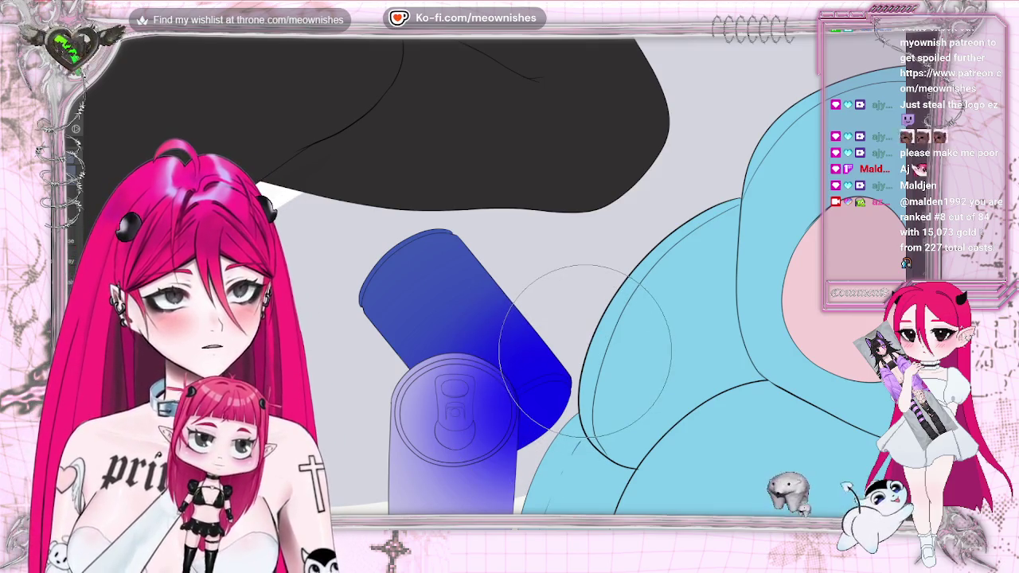
{"action": "key", "text": "alt+Tab"}
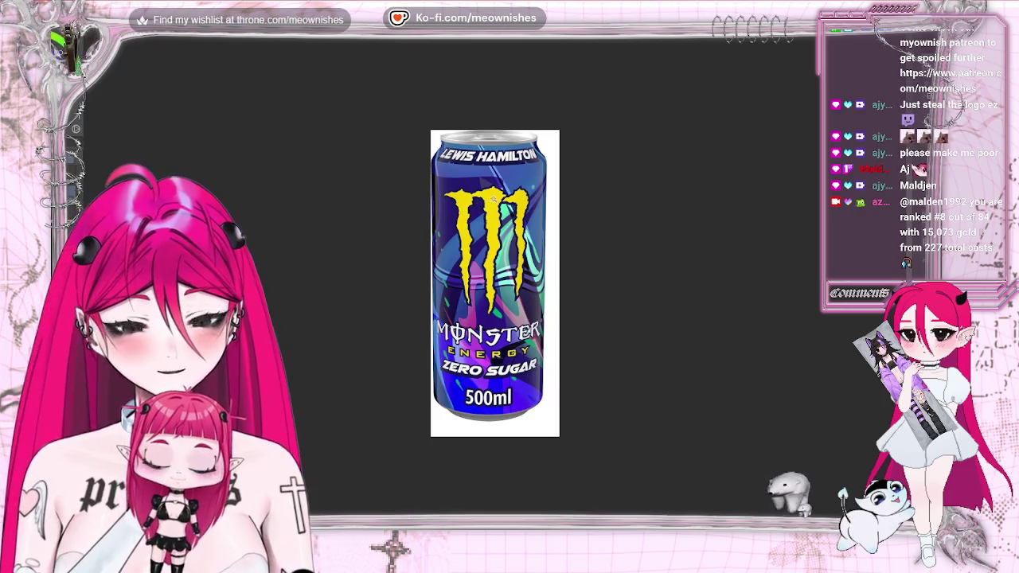
Zoom in on the Monster reference photo and select the full yellow claw logo.
{"action": "key", "text": "ctrl+a"}
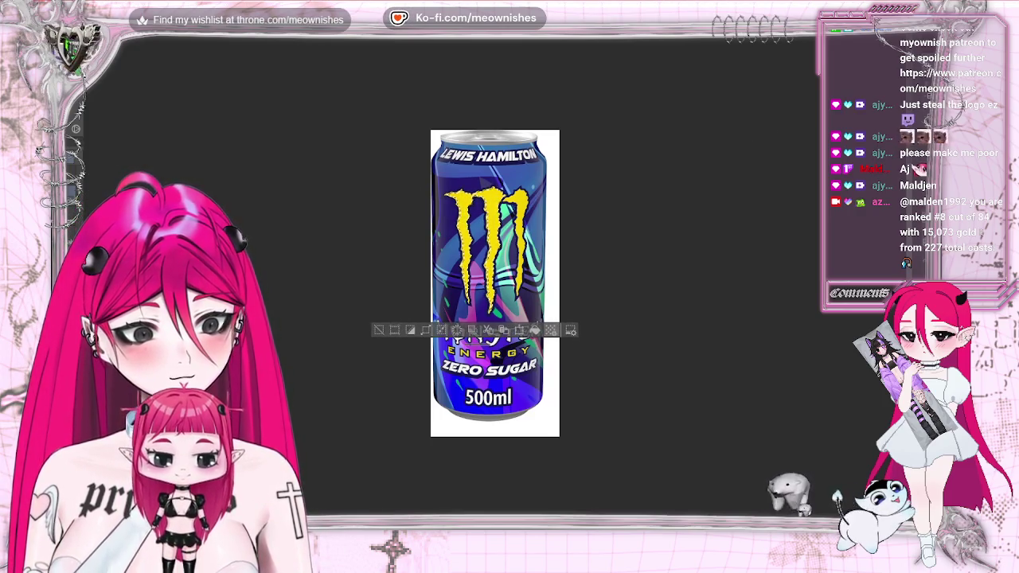
{"action": "key", "text": "ctrl+plus"}
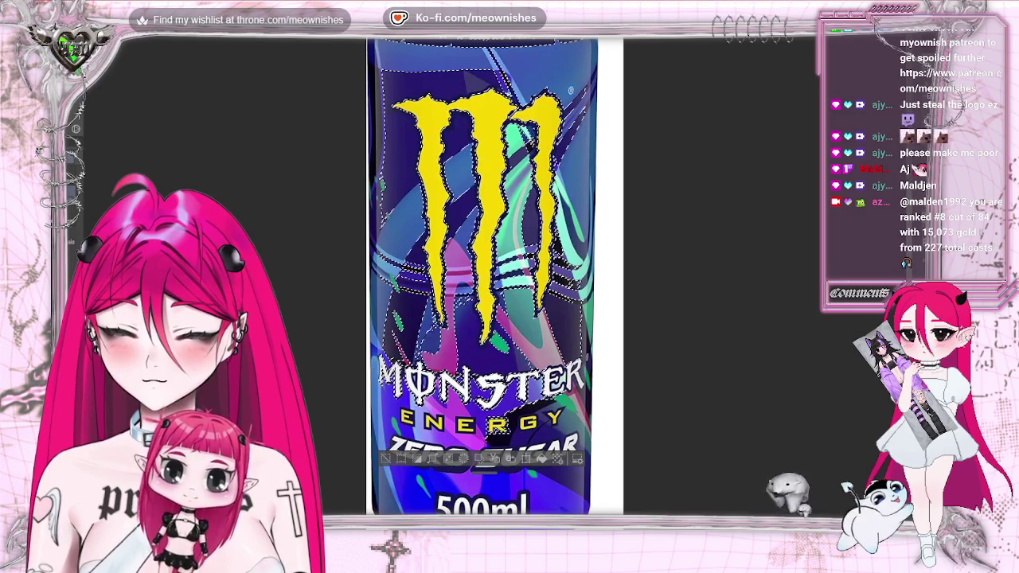
{"action": "key", "text": "ctrl+d"}
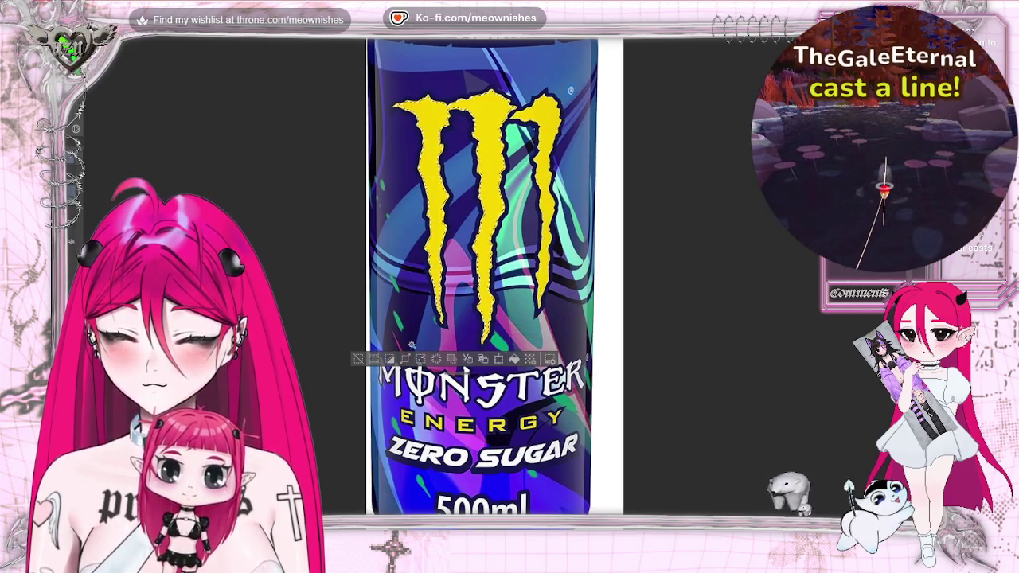
{"action": "left_click", "coordinate": [478, 199]}
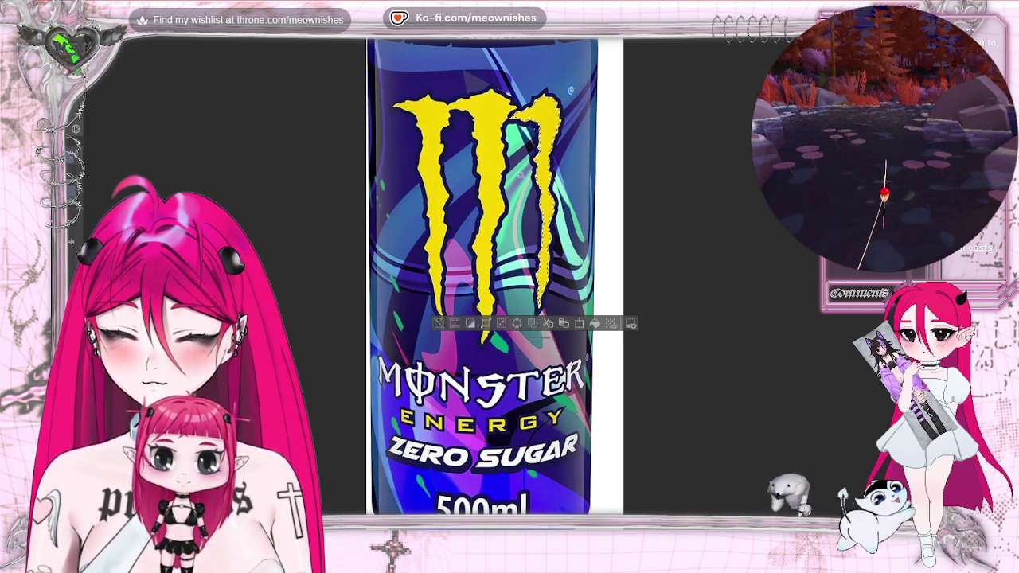
{"action": "left_click", "coordinate": [492, 169], "text": "shift"}
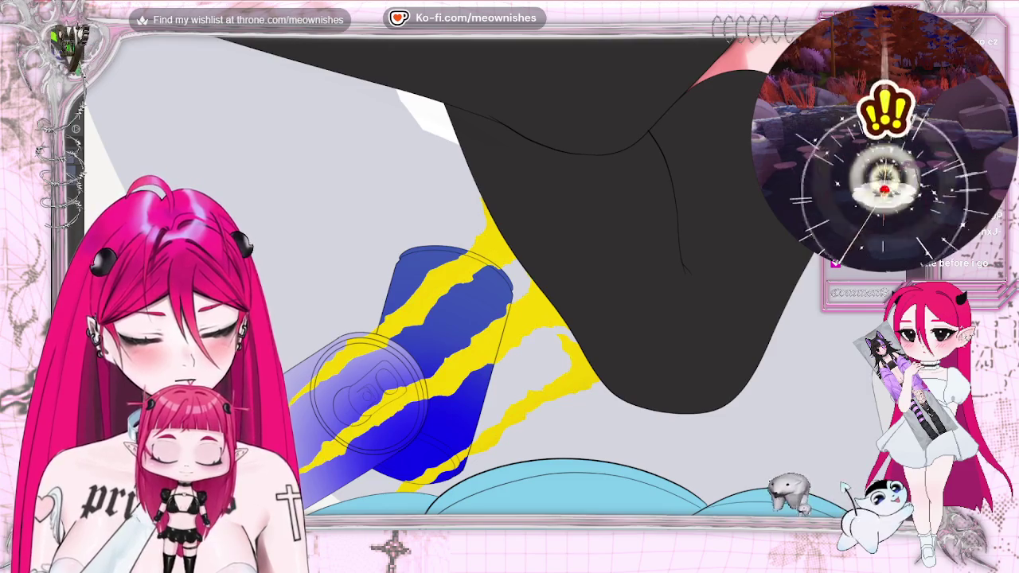
Rotate the pasted claw logo upright, shrink it, and fit it onto the can's upper body.
{"action": "key", "text": "ctrl+t"}
{"action": "left_click_drag", "start_coordinate": [660, 303], "coordinate": [612, 228]}
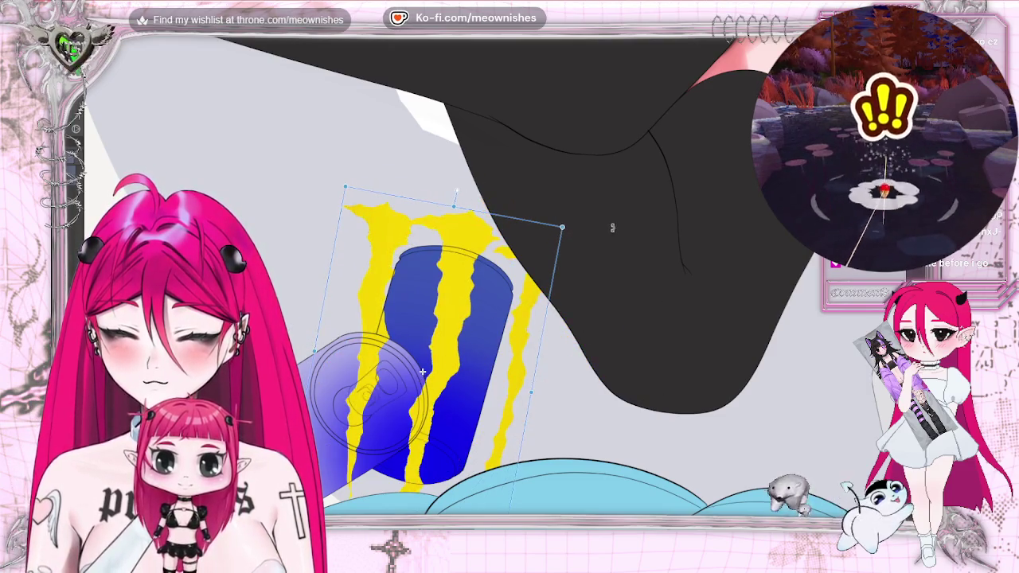
{"action": "mouse_move", "coordinate": [422, 374]}
{"action": "left_mouse_down"}
{"action": "mouse_move", "coordinate": [333, 464]}
{"action": "mouse_move", "coordinate": [471, 299]}
{"action": "mouse_move", "coordinate": [507, 280]}
{"action": "left_mouse_up"}
{"action": "left_click_drag", "start_coordinate": [472, 316], "coordinate": [480, 318]}
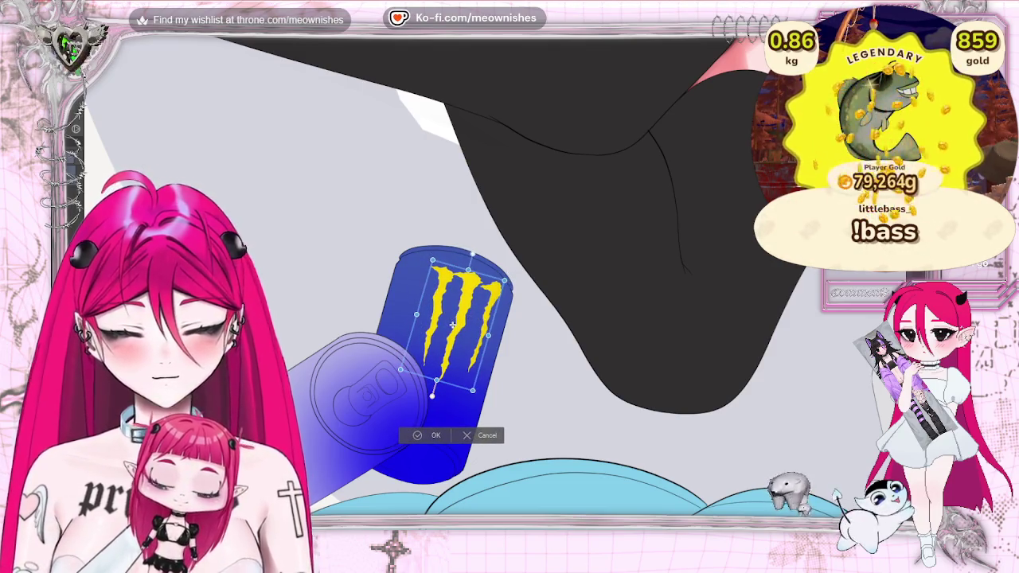
{"action": "left_click_drag", "start_coordinate": [473, 390], "coordinate": [483, 360]}
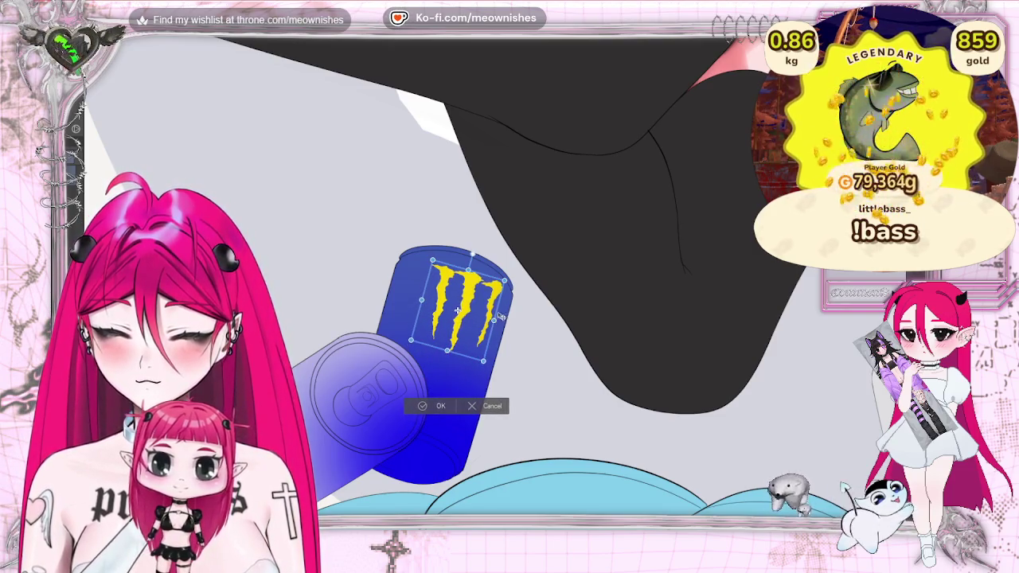
{"action": "left_click_drag", "start_coordinate": [508, 284], "coordinate": [494, 285]}
{"action": "mouse_move", "coordinate": [489, 360]}
{"action": "left_mouse_down"}
{"action": "mouse_move", "coordinate": [477, 358]}
{"action": "mouse_move", "coordinate": [478, 331]}
{"action": "left_mouse_up"}
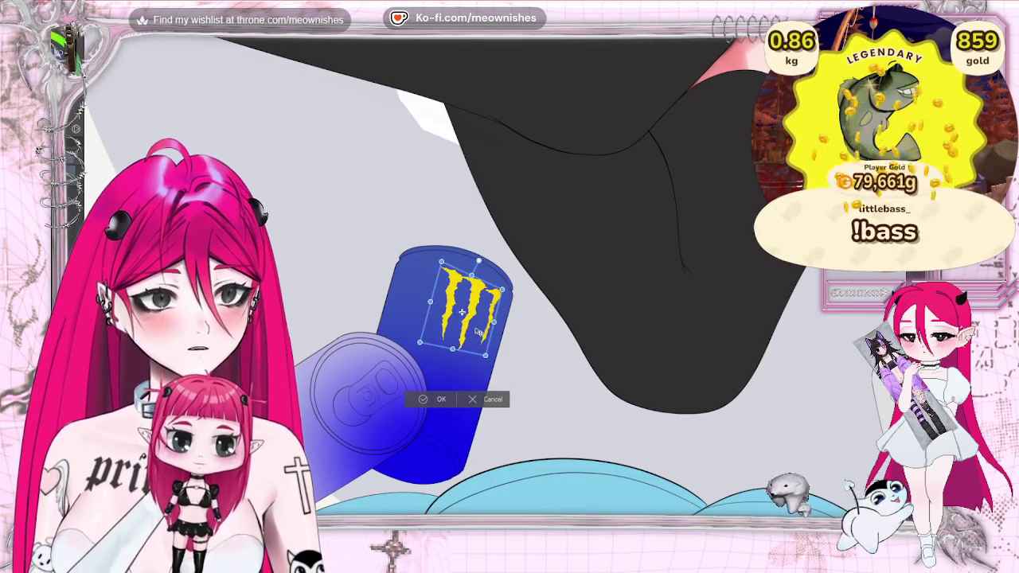